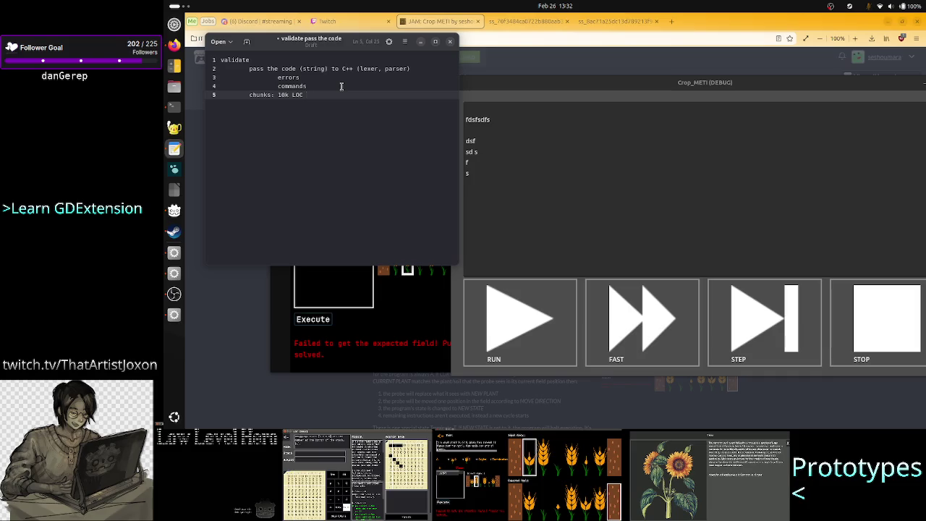
Extend the chunks line to read '10k LOC, checkpoint 8ms, 8ms', removing the stray space and parenthesis
key("BackSpace")
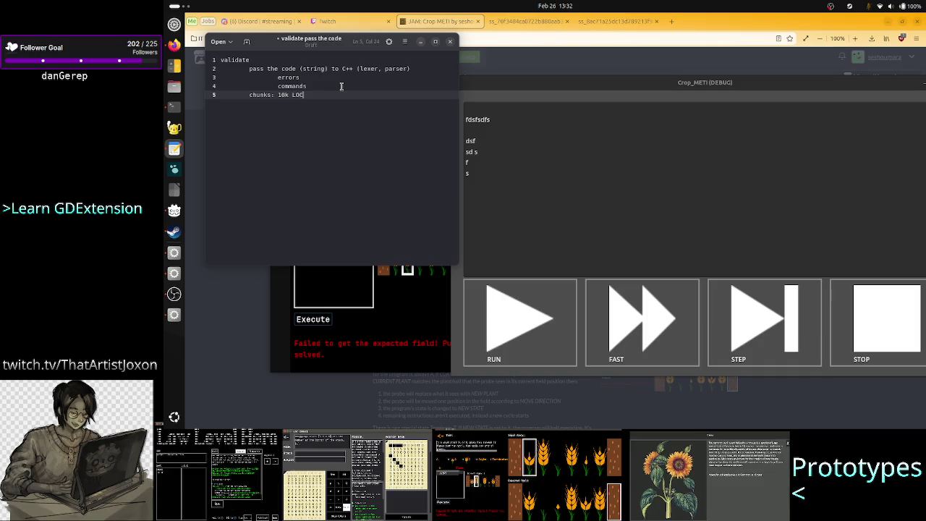
type(", ")
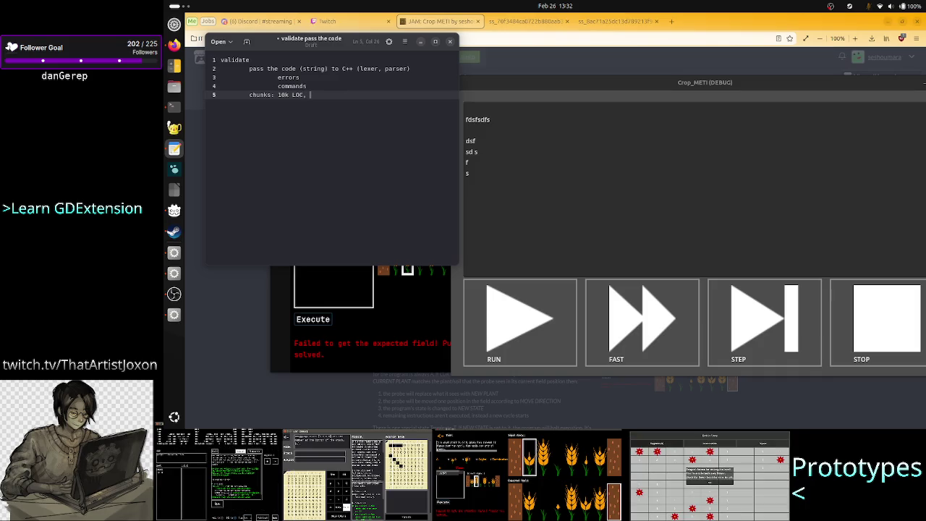
type("ch")
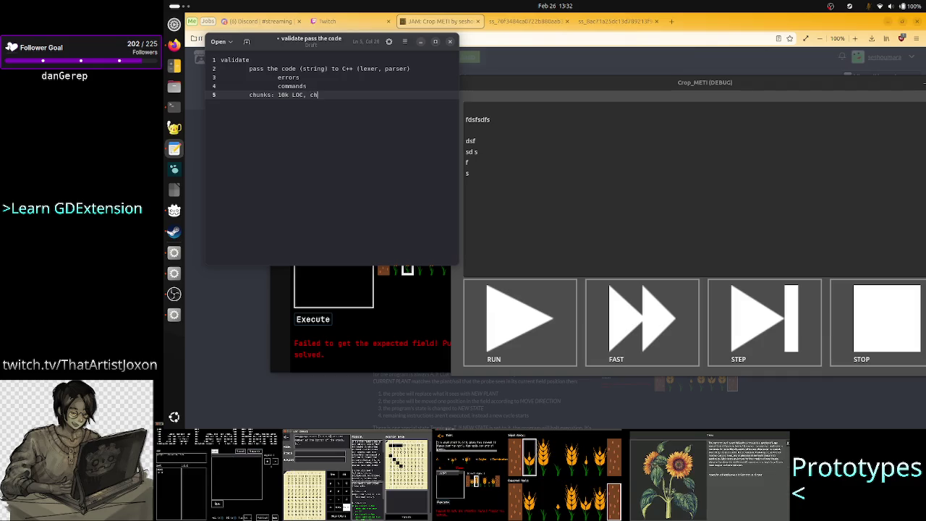
type("eckpoint")
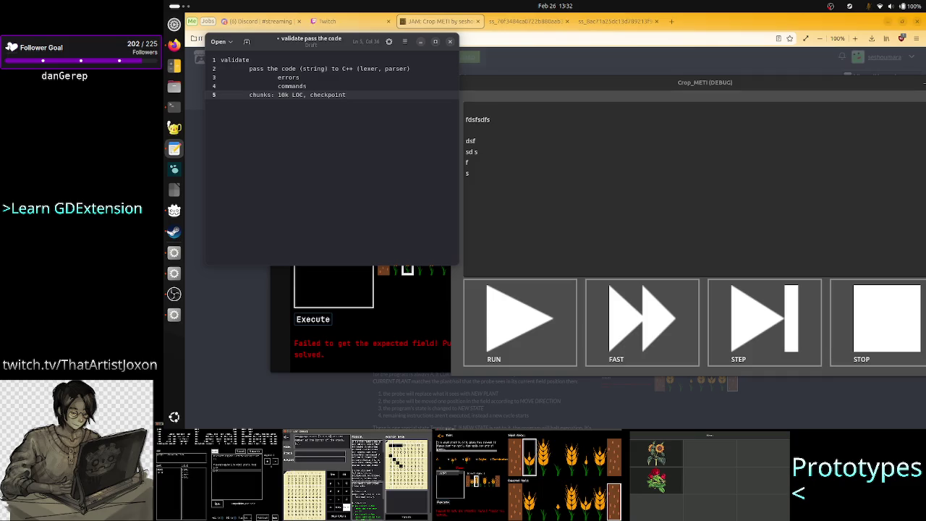
type(" 8ms")
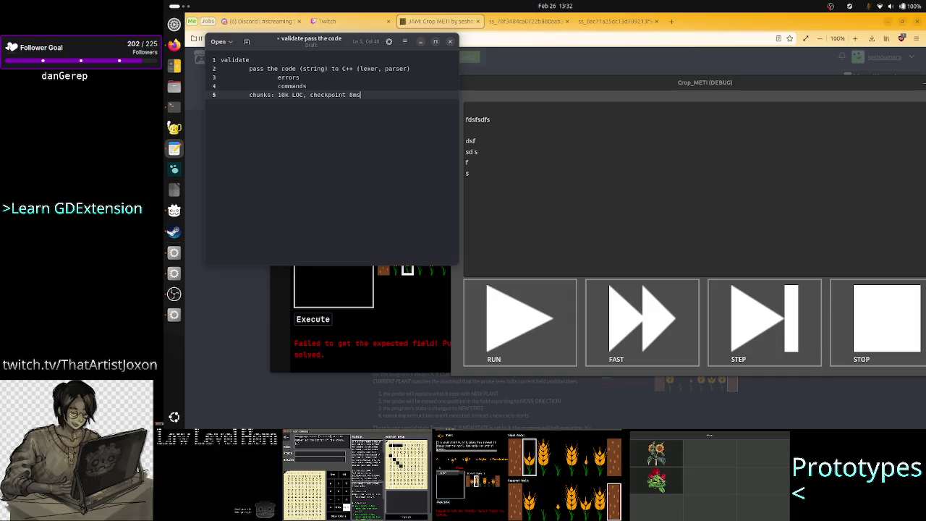
type(", 8")
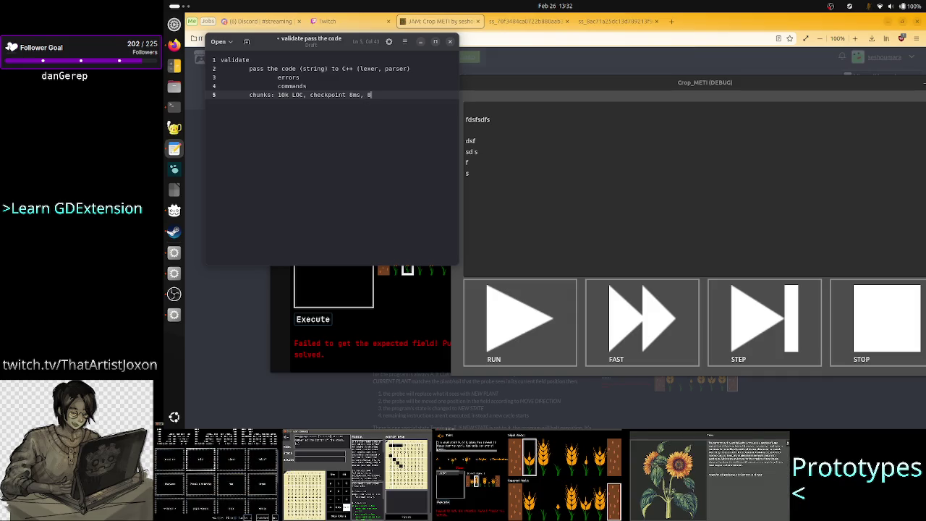
type("ms (")
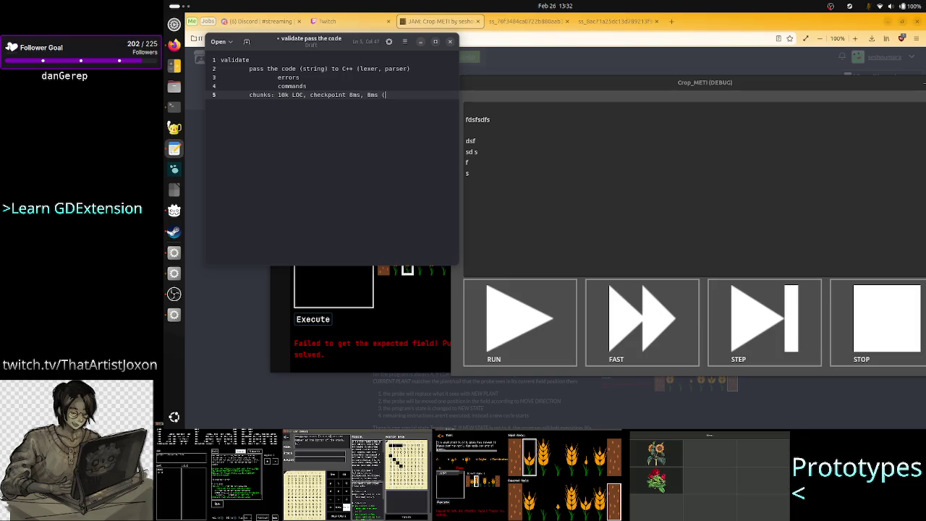
key("BackSpace")
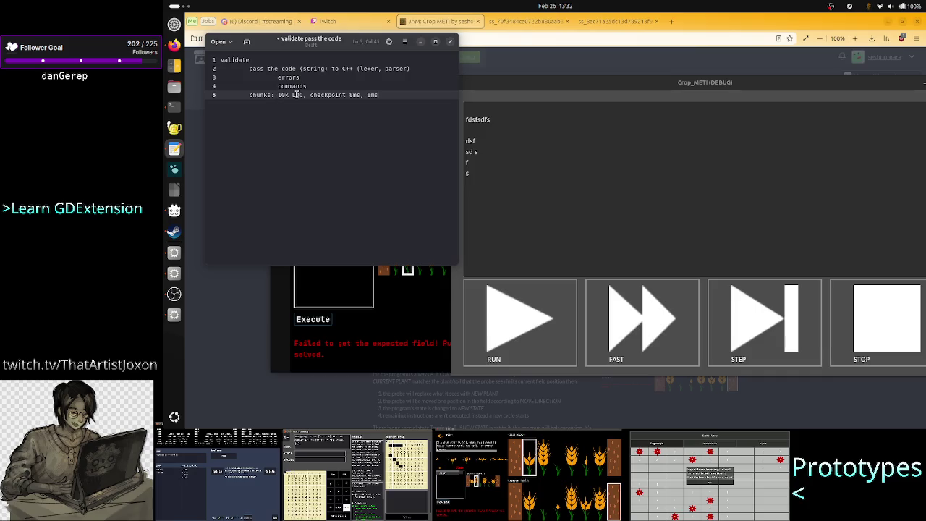
Check the chunks line values, then start a new indented line below it
mouse_move(278, 95)
left_mouse_down()
mouse_move(383, 94)
mouse_move(250, 96)
left_mouse_up()
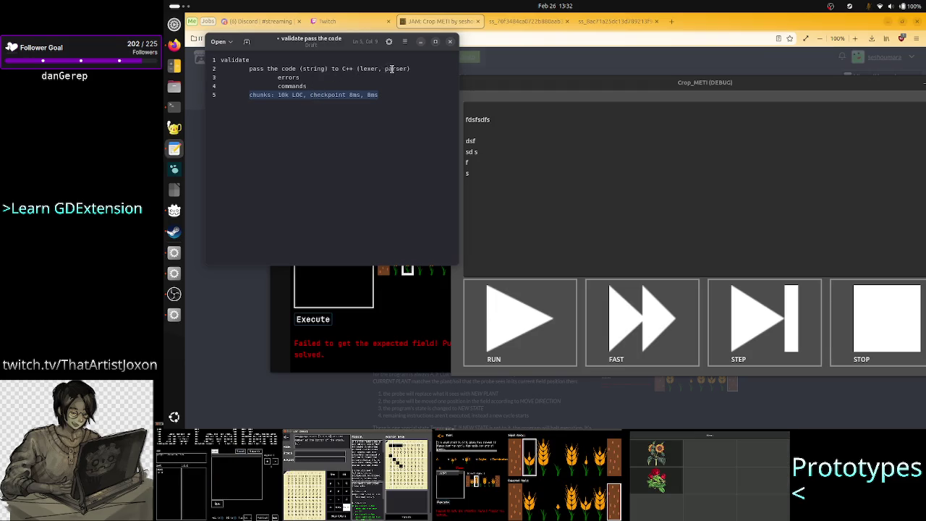
left_click(331, 95)
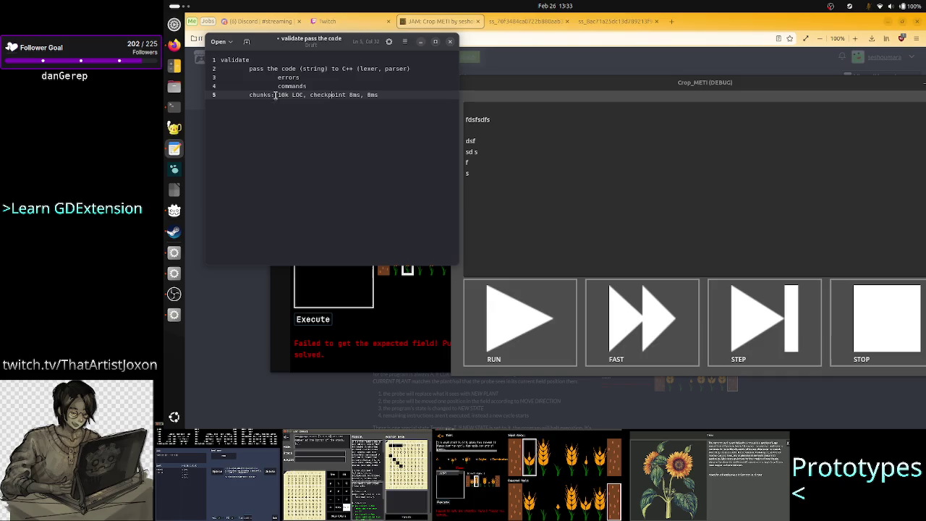
left_click_drag(274, 95, 249, 94)
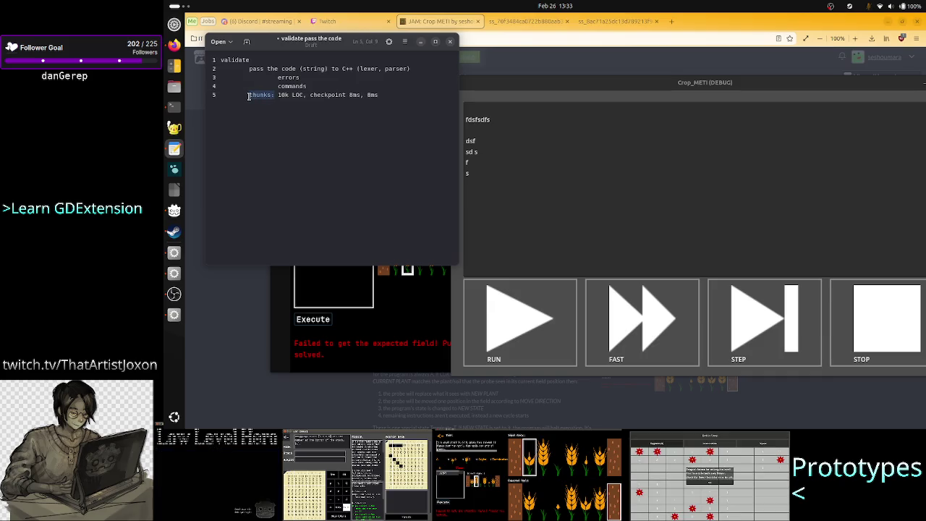
left_click(353, 95)
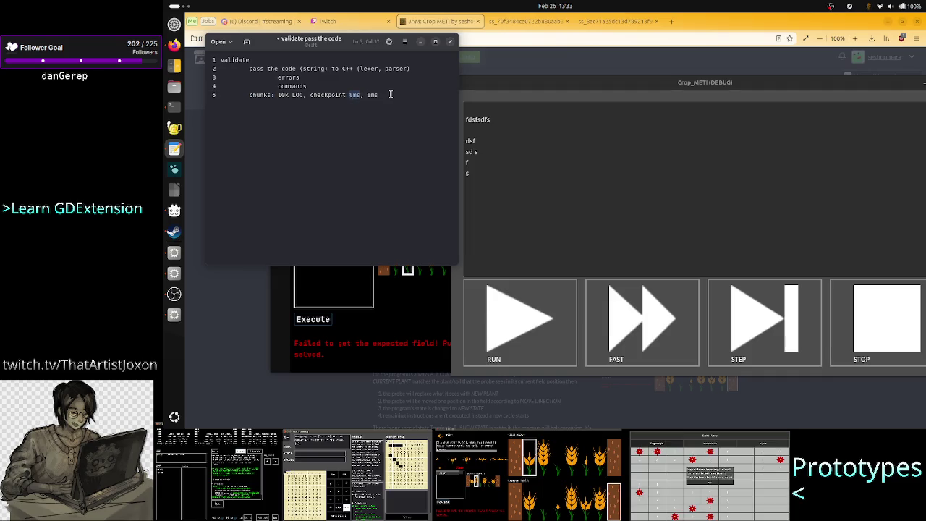
mouse_move(390, 94)
left_mouse_down()
mouse_move(361, 95)
mouse_move(372, 95)
left_mouse_up()
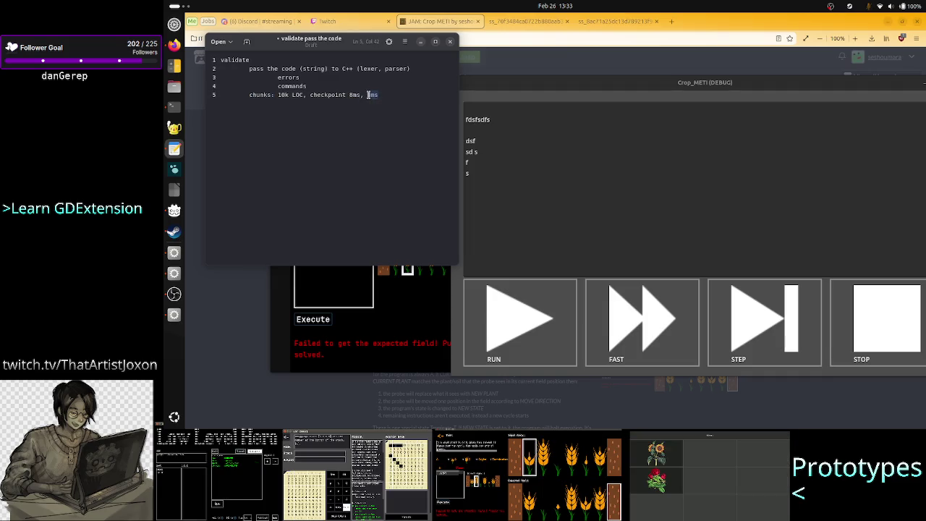
left_click(330, 95)
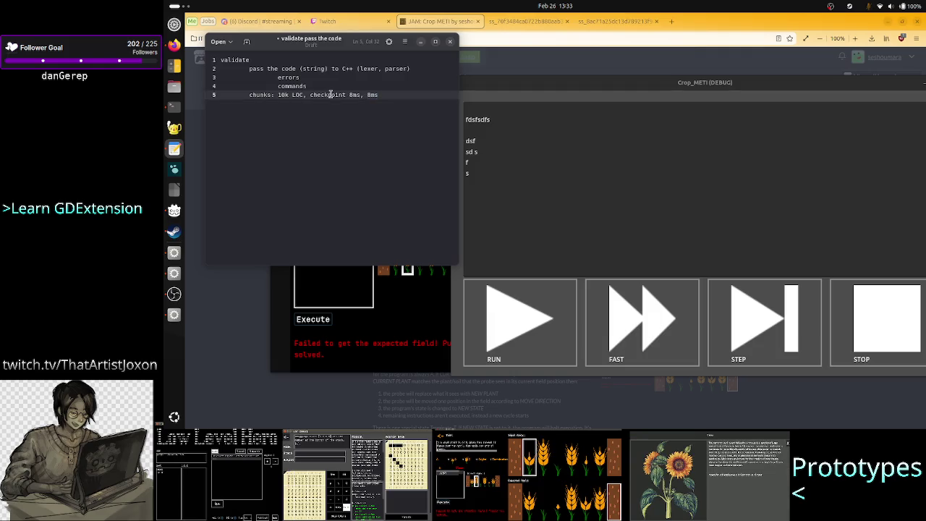
double_click(330, 95)
key("End")
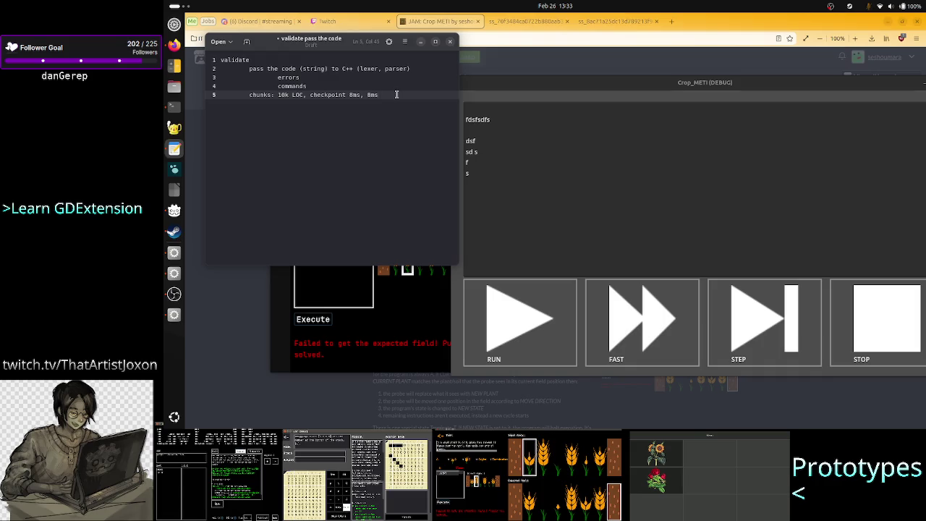
key("Return")
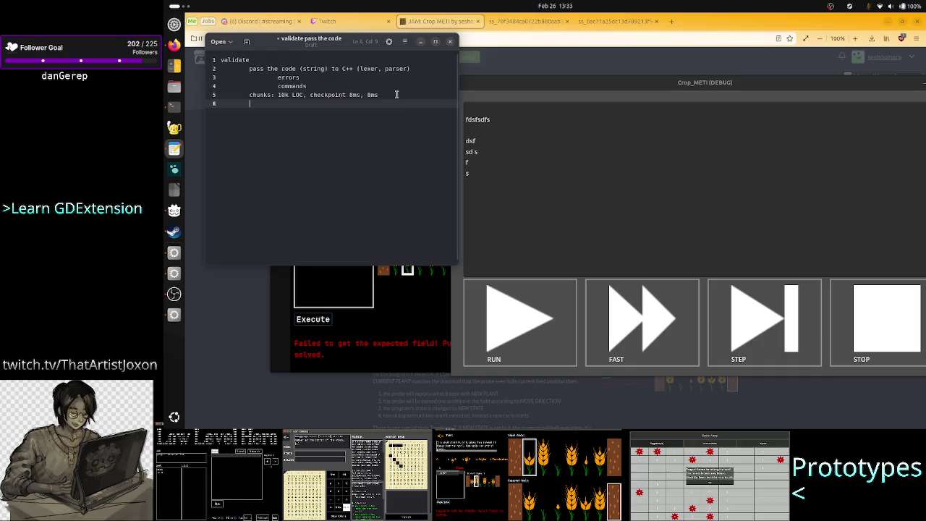
Write 'switch state to RUN, RUN_FAST,' on line 6
type("switch s")
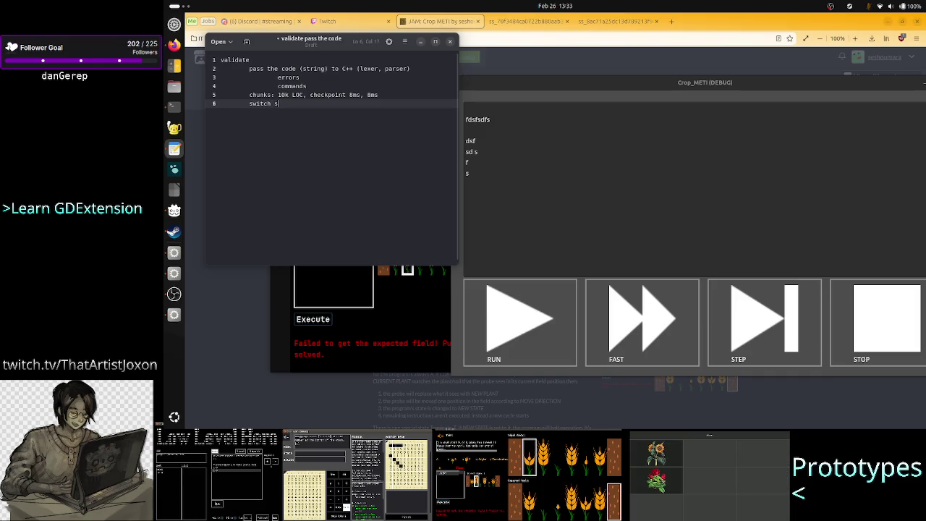
type("tate to")
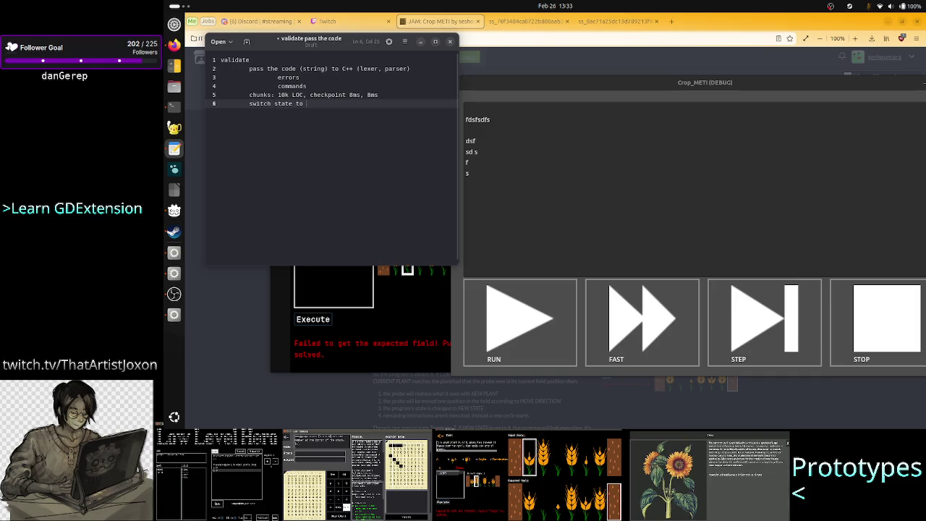
key("BackSpace")
key("BackSpace")
key("BackSpace")
type("RUN")
key("BackSpace")
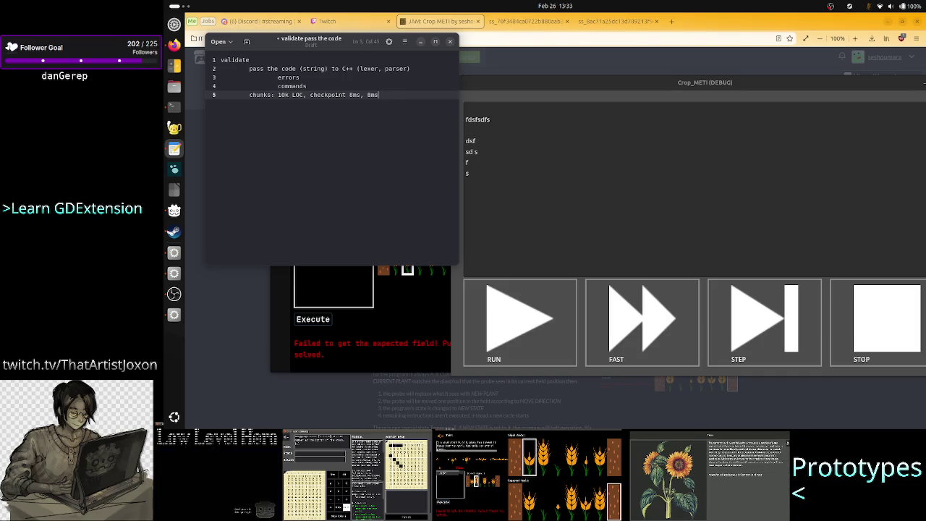
type("RUN")
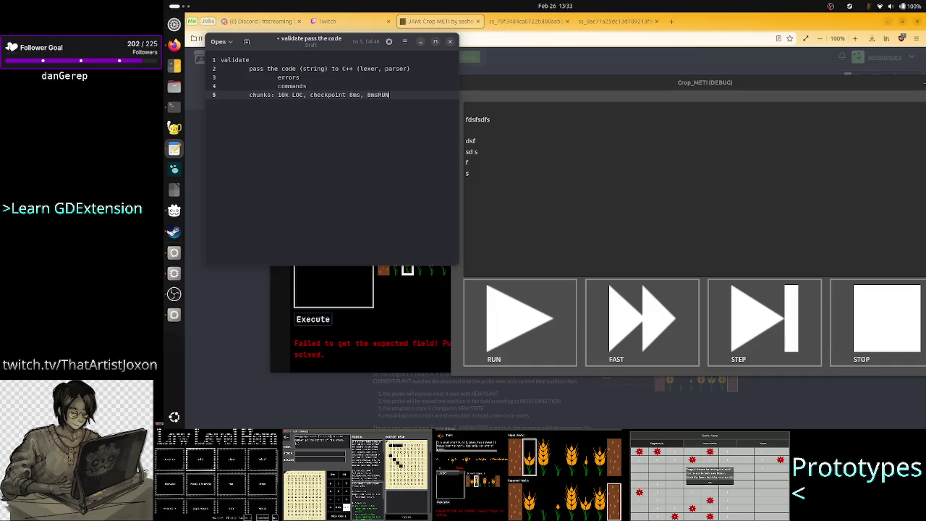
key("ctrl+z")
key("Right")
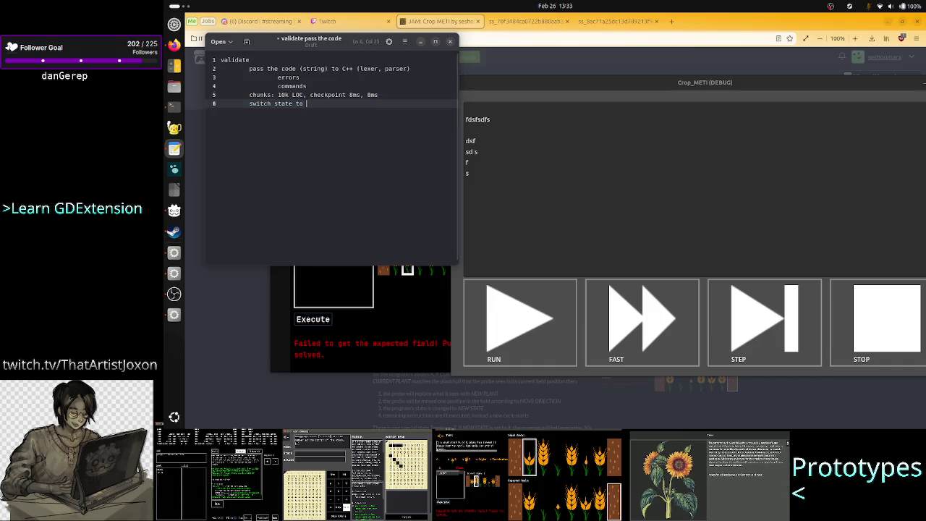
type("RUN, RUN_FAS")
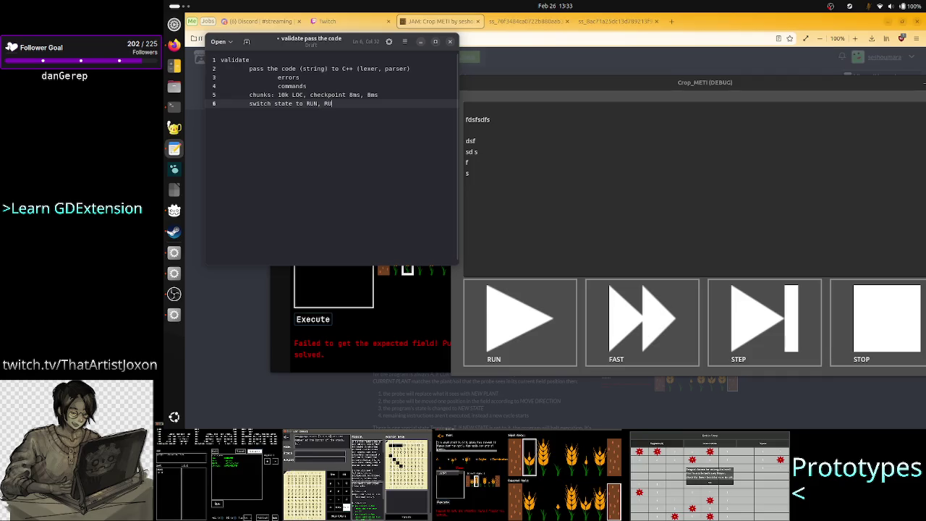
type("T ")
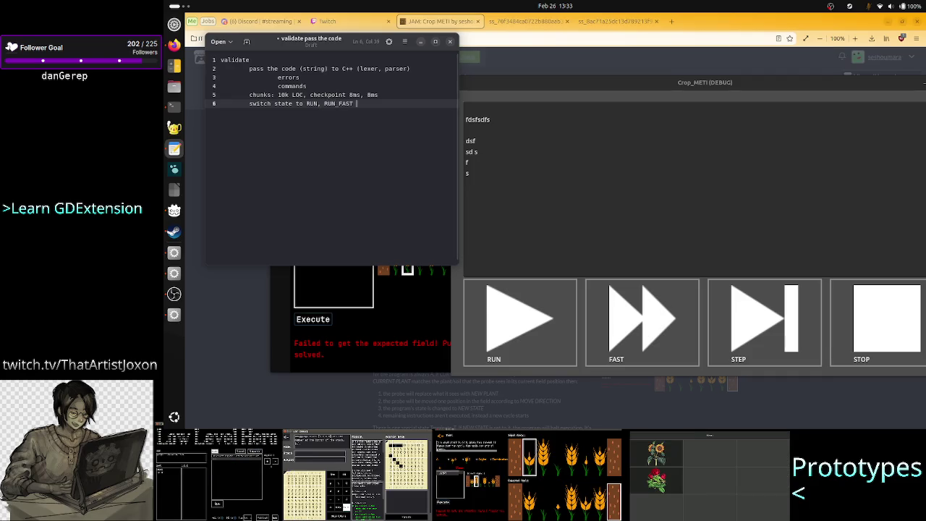
type("RUN")
key("BackSpace")
key("BackSpace")
key("BackSpace")
type(",")
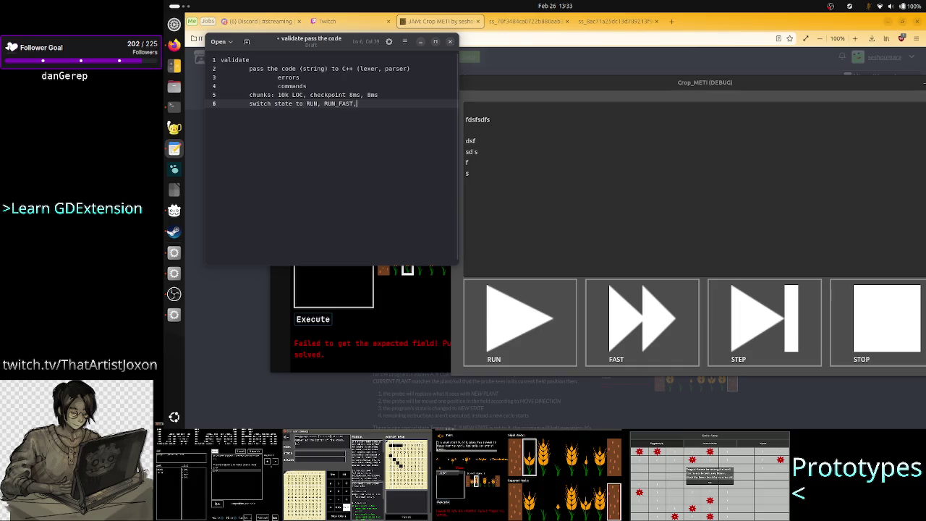
Add ', validate fast, validate once' to line 1, finish line 6 with 'RUN ONCE', and return to the game page
key("Up")
key("Up")
key("Up")
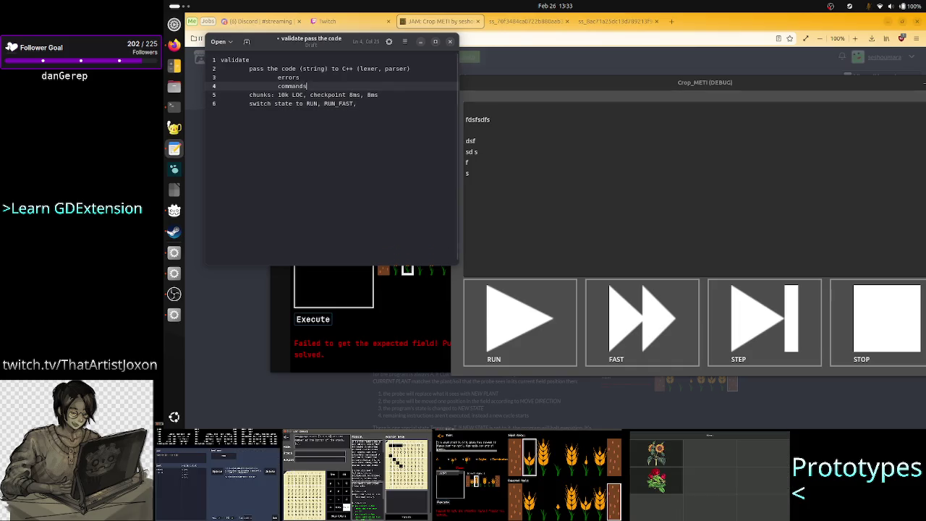
type(", validate")
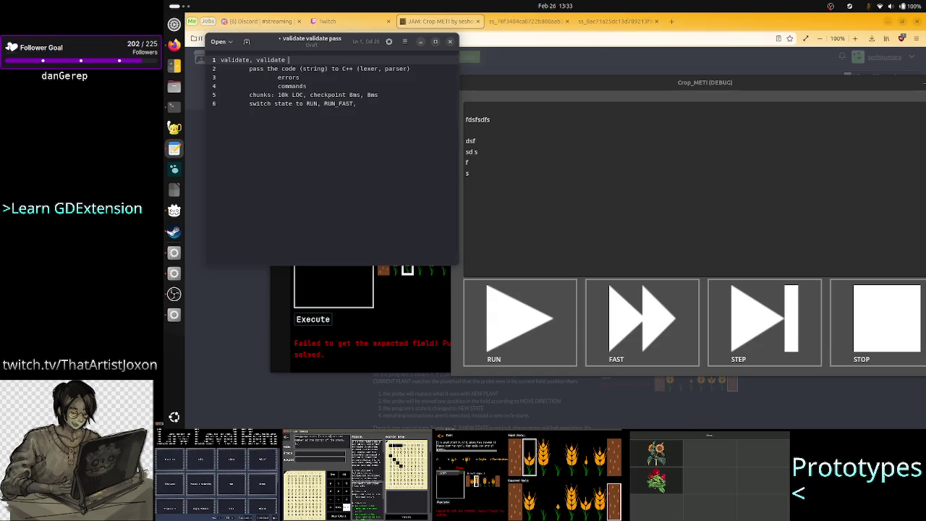
type(" fast, v")
type("alidate")
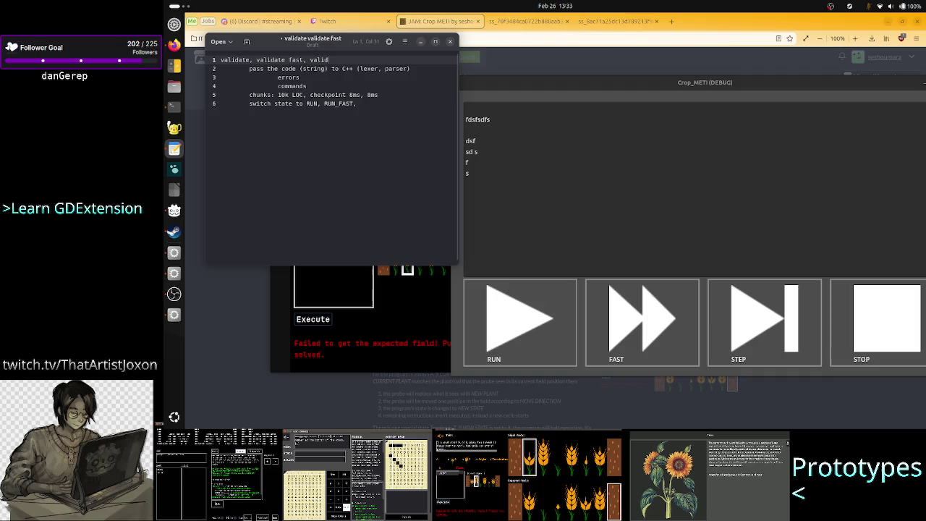
type(" onc")
key("Down")
key("Down")
key("Down")
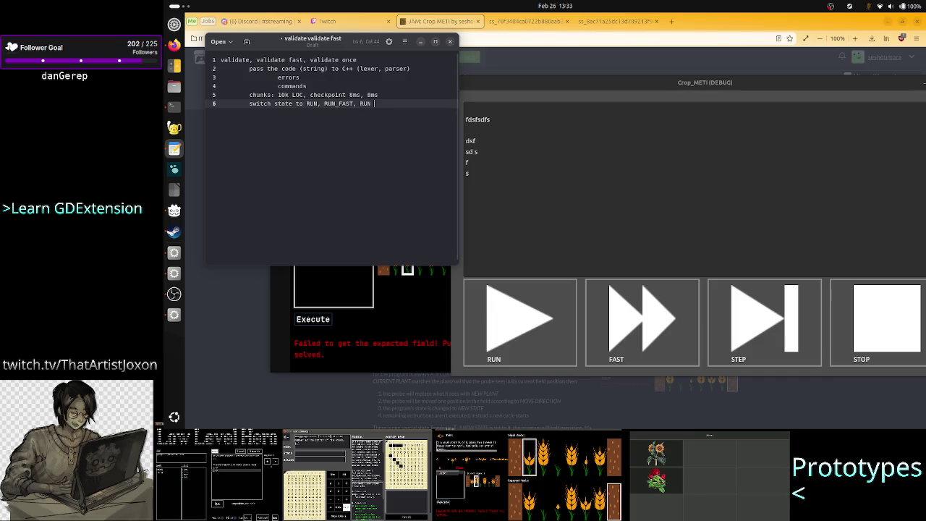
type("ONCE")
key("Return")
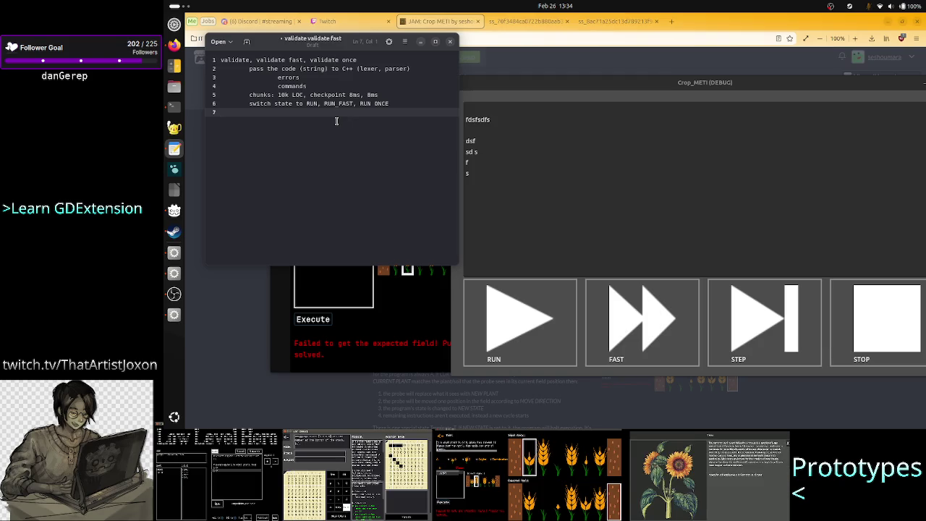
key("alt+Tab")
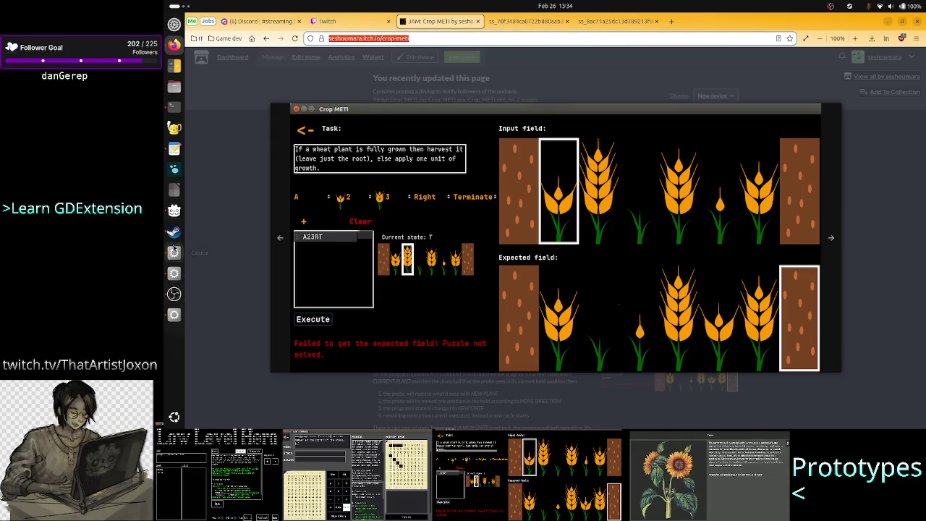
Add a TAPE heading below the state-switch note, then return to the Crop METI game page
left_click(173, 315)
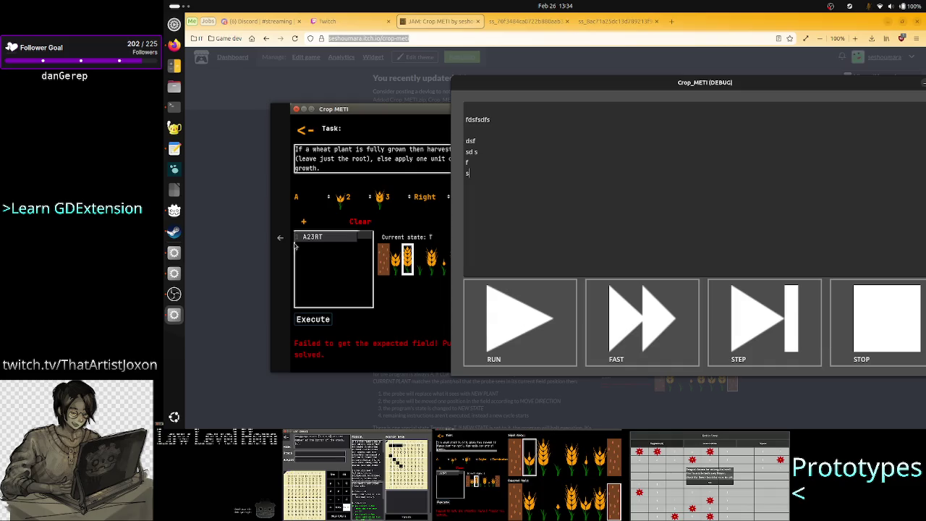
left_click(172, 151)
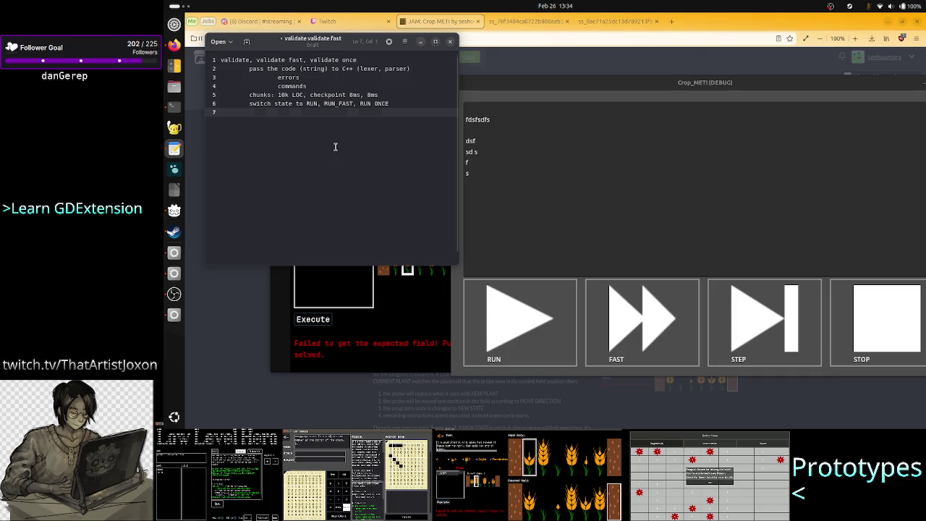
key("Return")
key("Return")
key("Return")
type("TAPE")
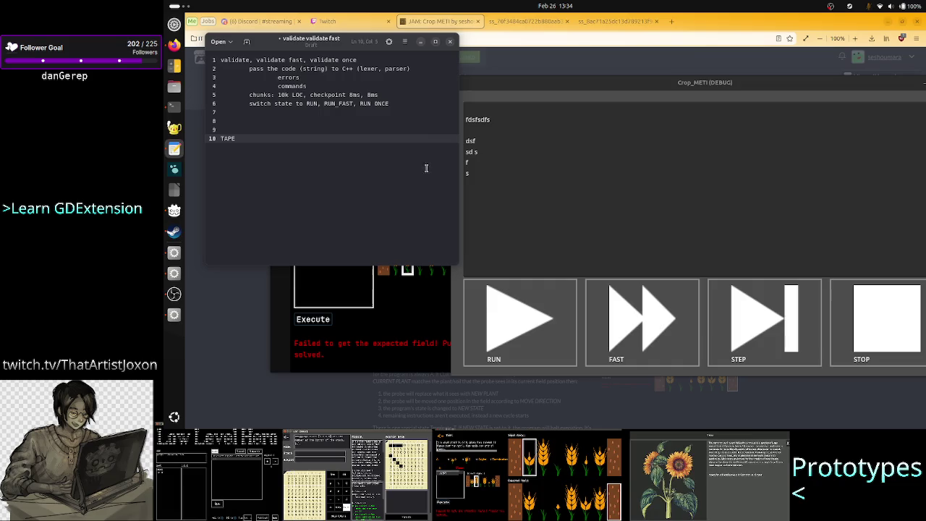
key("alt+Tab")
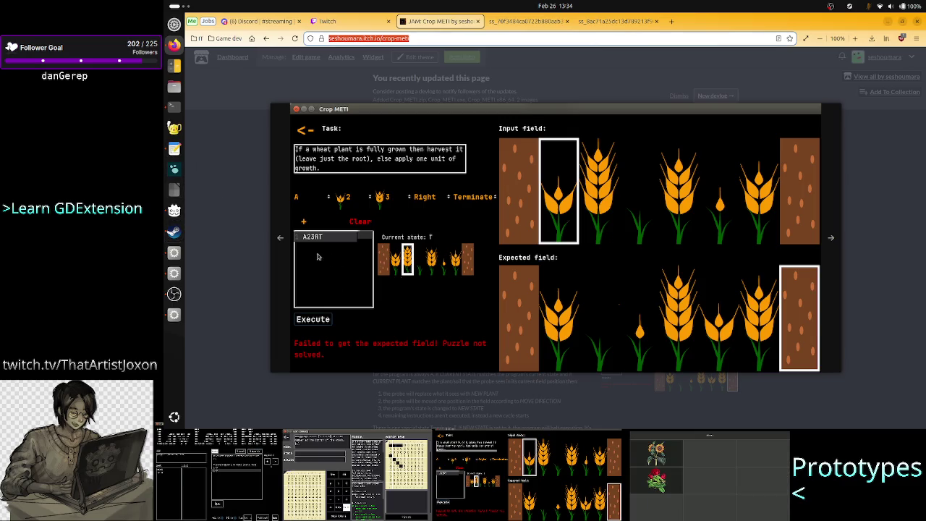
Remove the blank line above TAPE and rename the heading to 'TAPE UI'
left_click(173, 149)
left_click(291, 160)
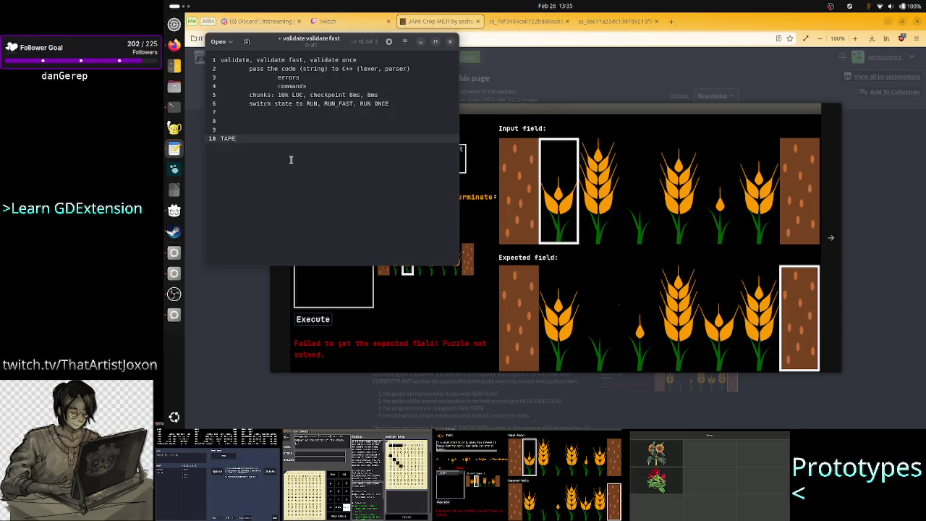
key("Up")
key("Delete")
key("Up")
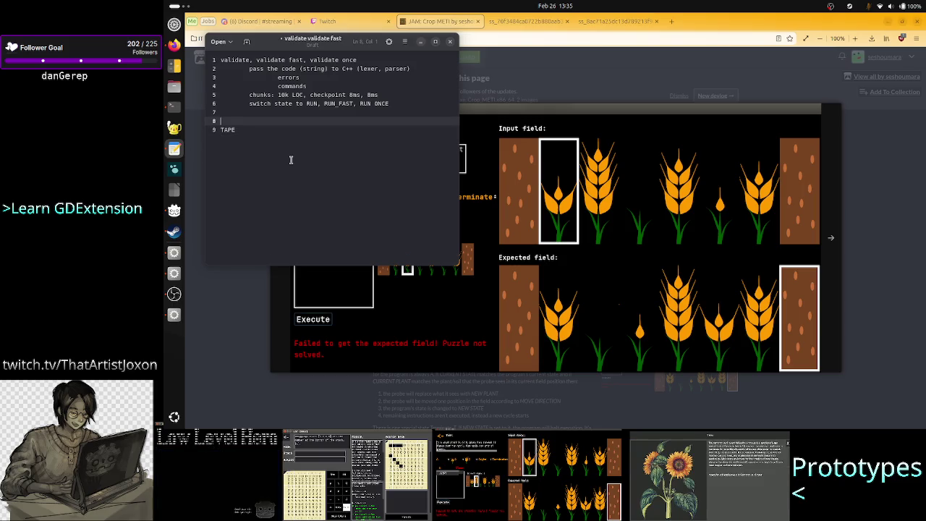
key("Down")
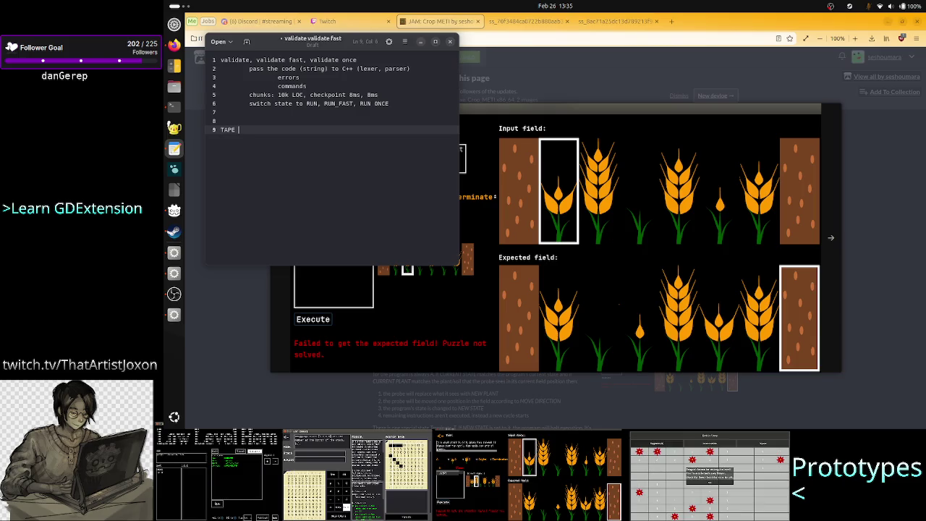
type("UI")
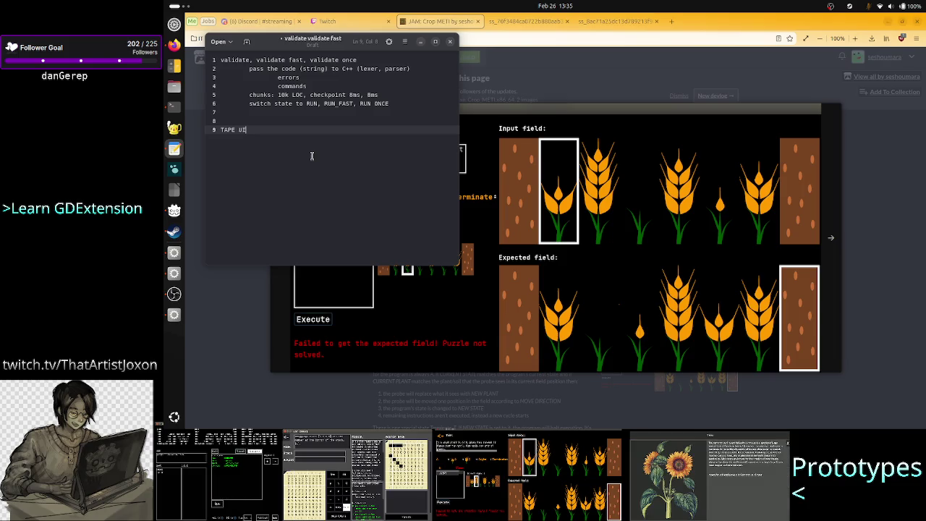
Test FAST, pause and STEP in the Crop_METI debug window, then close it
key("alt+Tab")
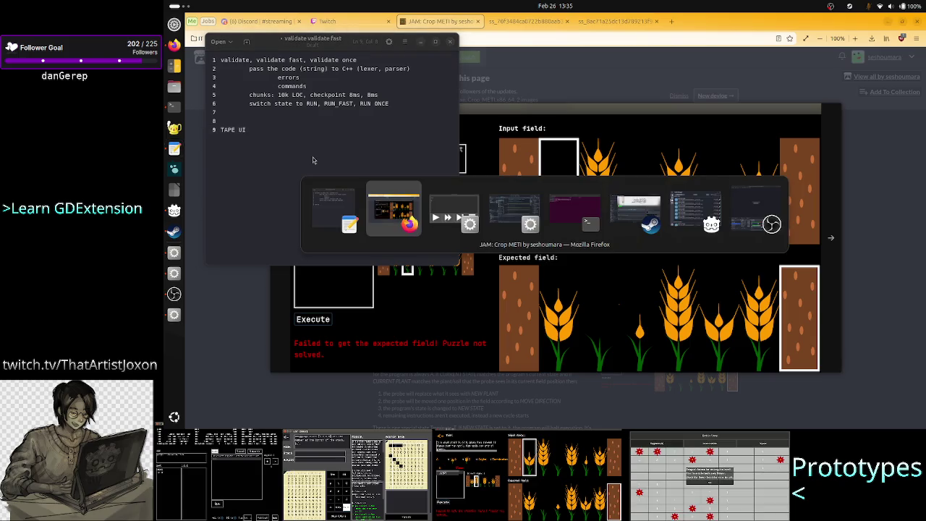
key("alt+Tab")
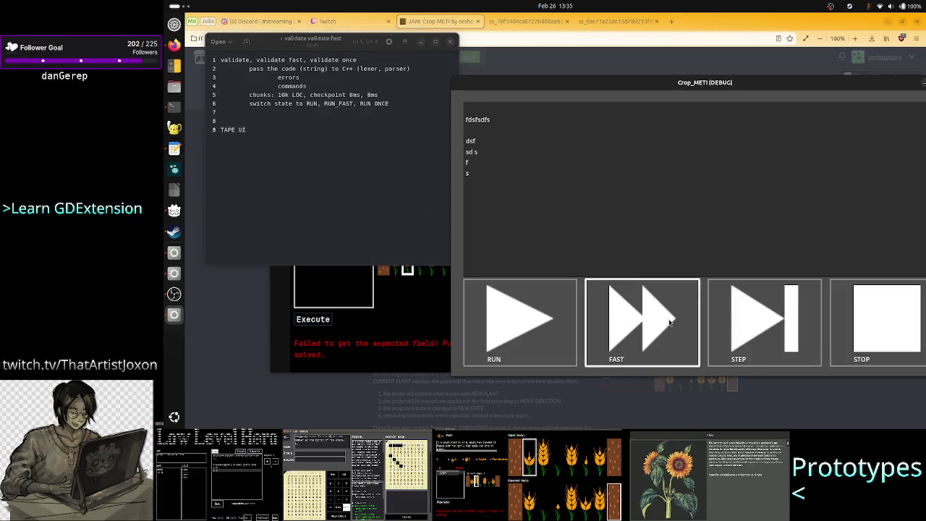
left_click(670, 324)
left_click(746, 318)
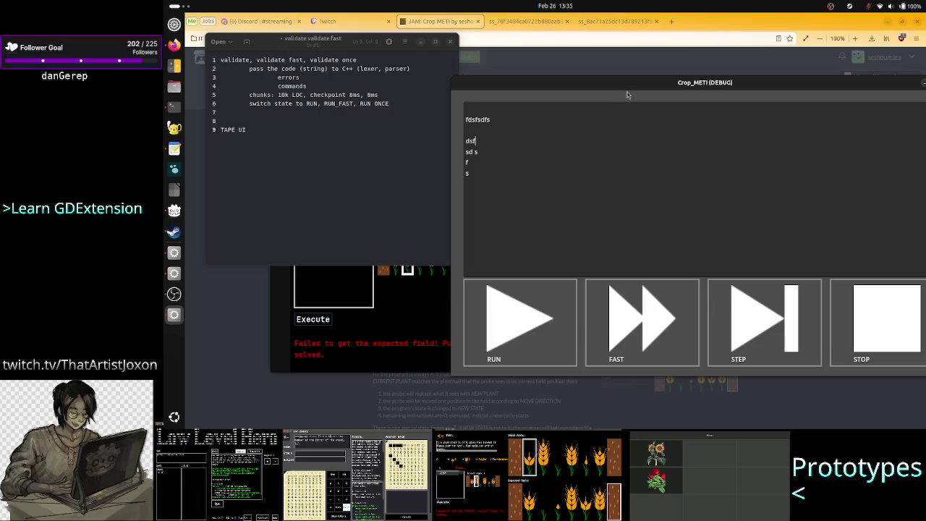
left_click_drag(636, 83, 623, 168)
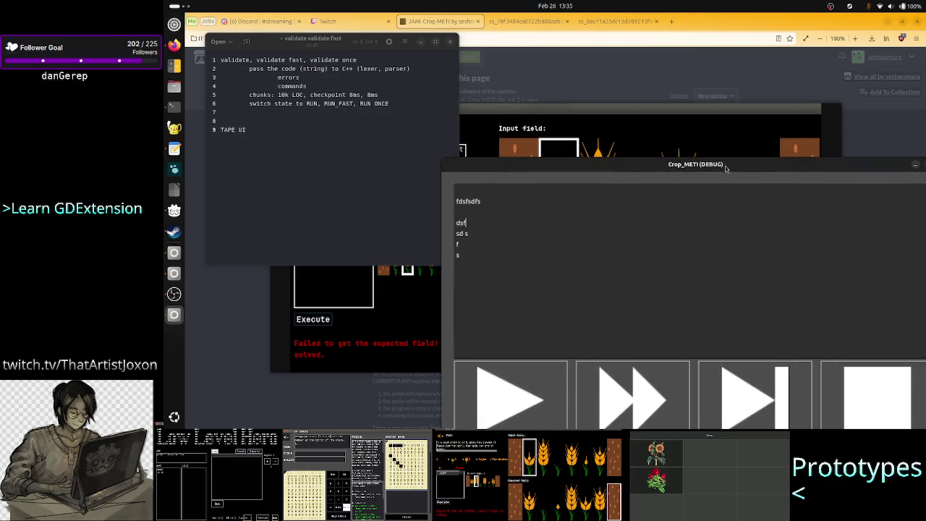
left_click(749, 403)
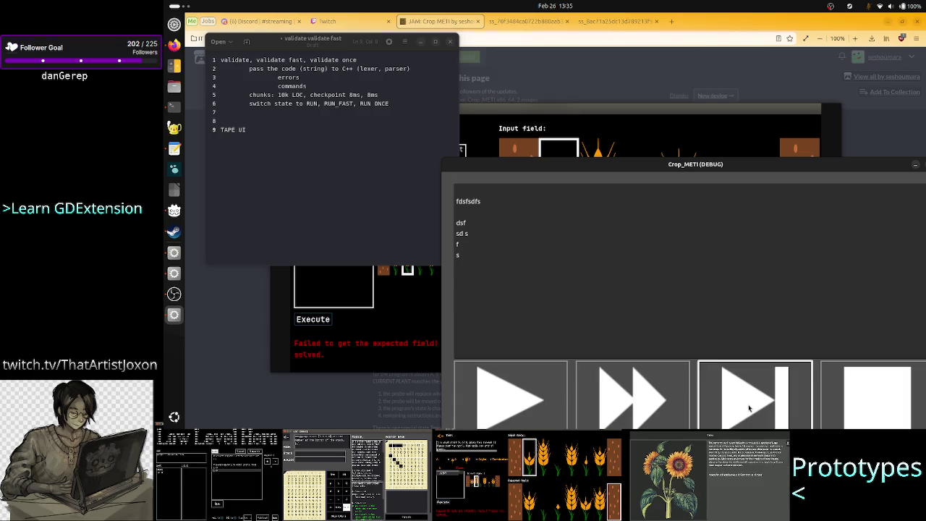
left_click(480, 234)
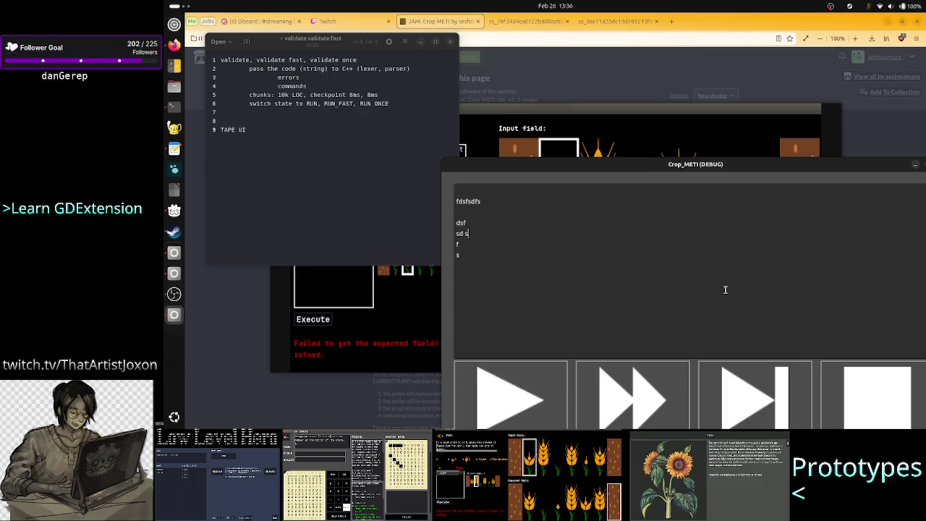
left_click(745, 401)
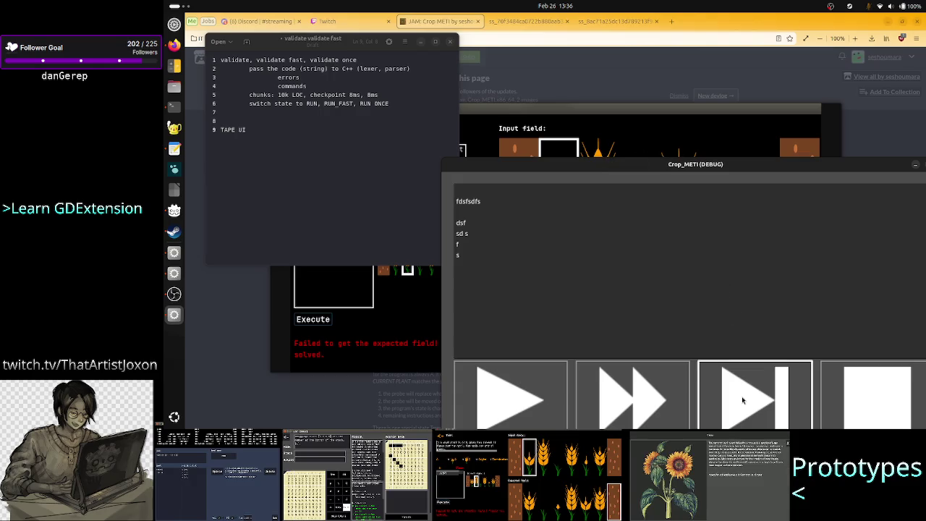
left_click(472, 243)
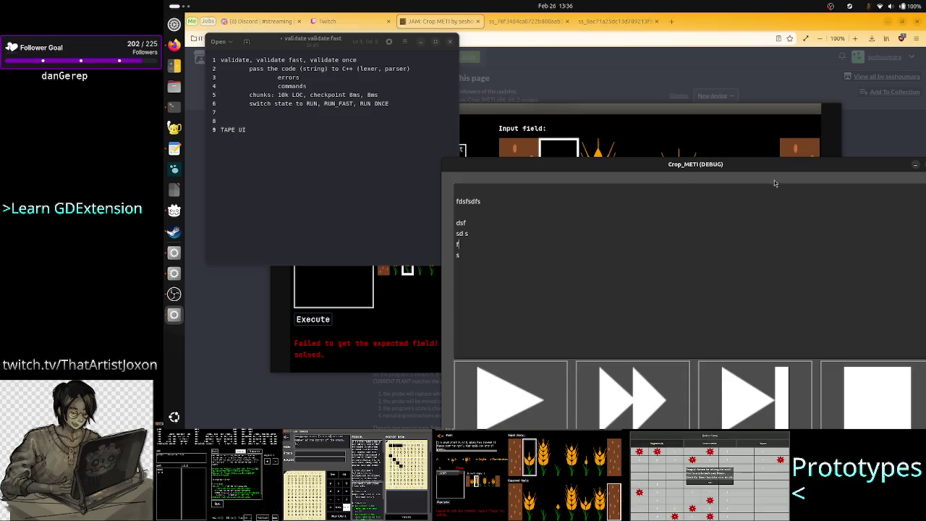
mouse_move(772, 169)
left_mouse_down()
mouse_move(717, 139)
mouse_move(717, 118)
left_mouse_up()
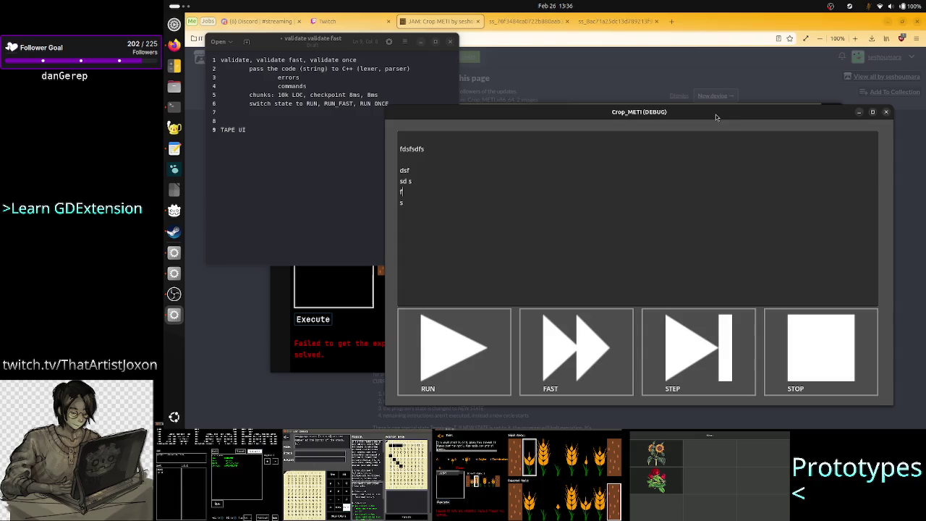
left_click(887, 113)
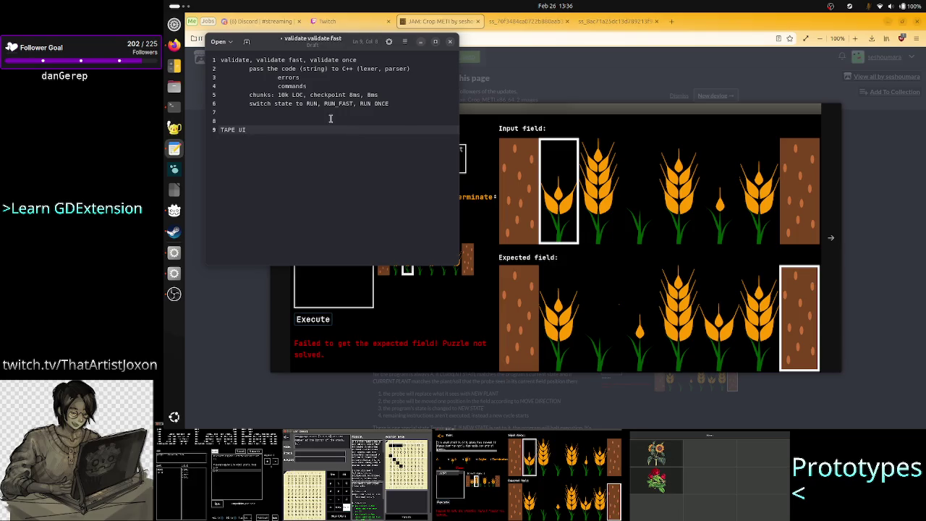
Add a RUN heading with the indented note 'pass commands to C++ (interpreter)'
key("Return")
key("Return")
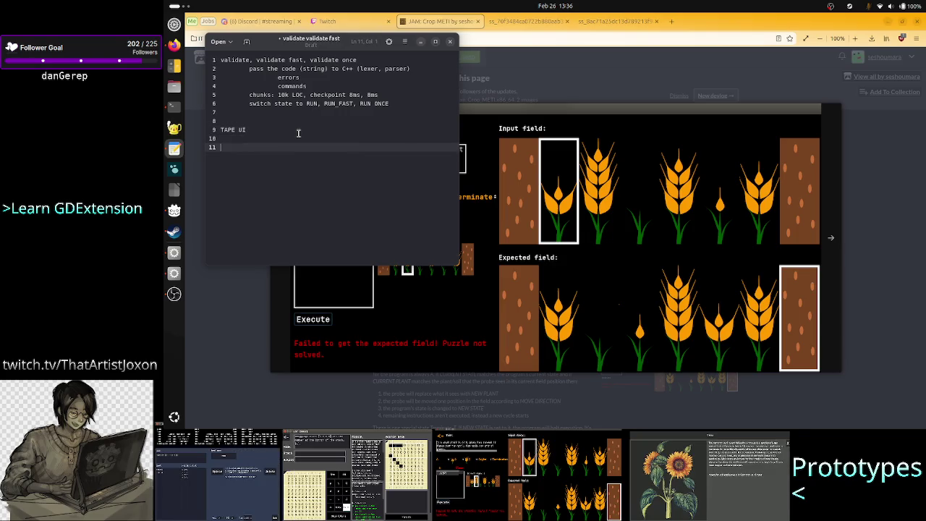
type("RUN")
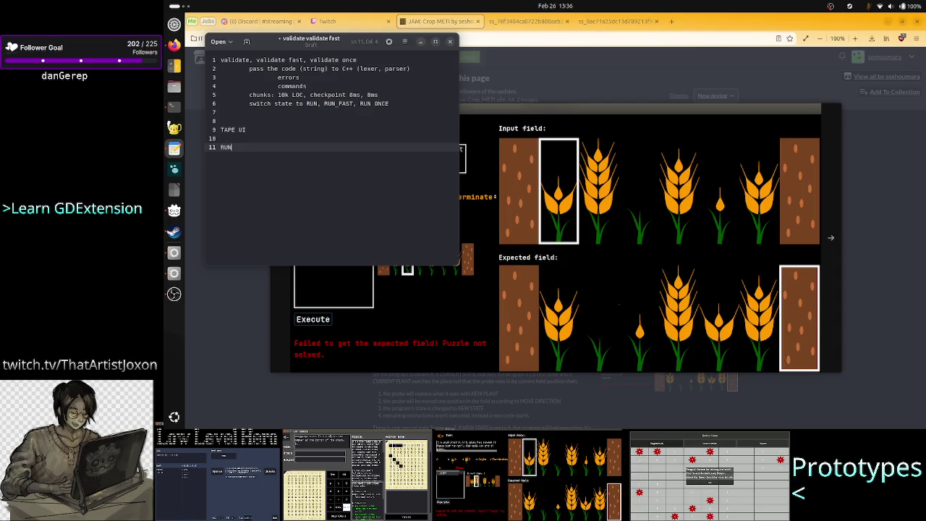
key("Return")
key("Tab")
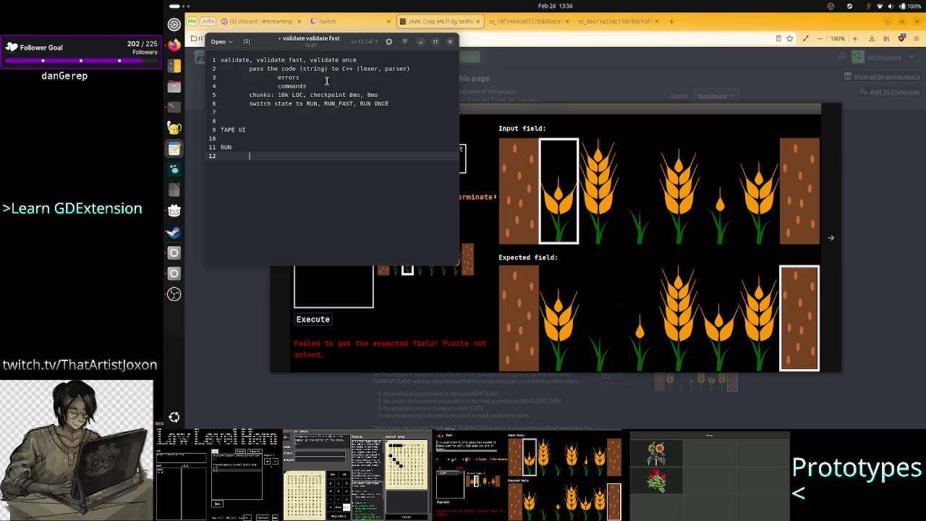
left_click(297, 95)
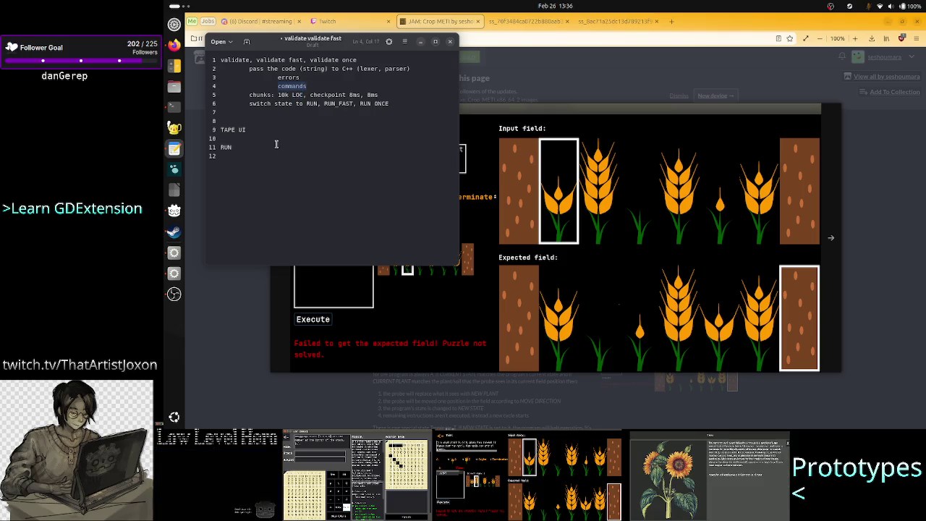
left_click(281, 154)
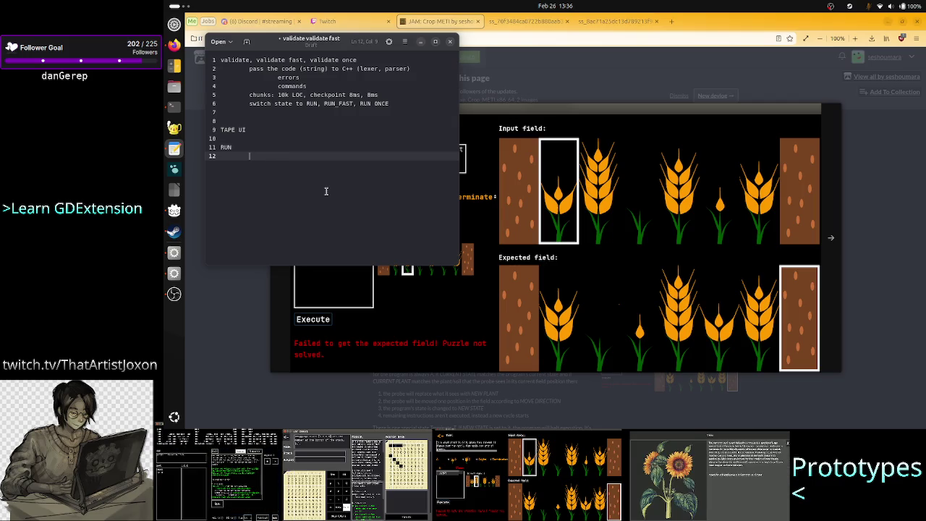
type("pass commands to ")
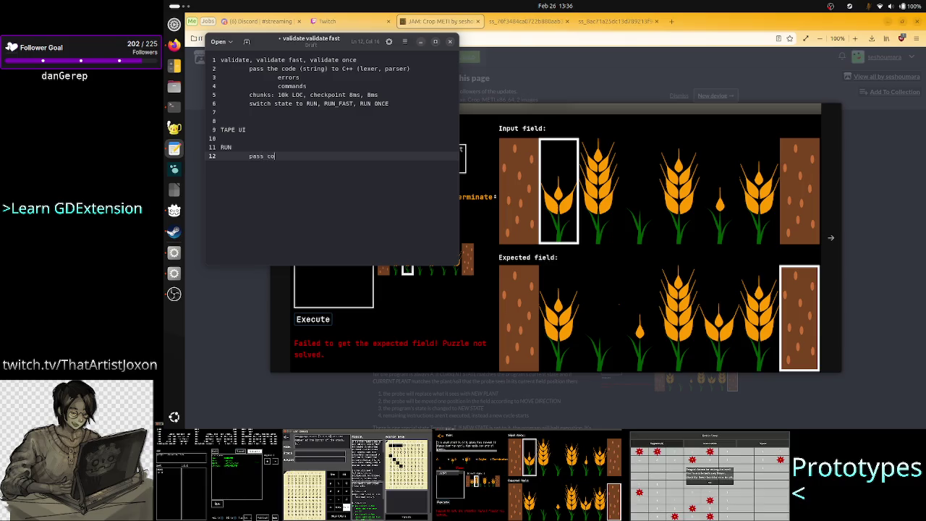
type("C++ ")
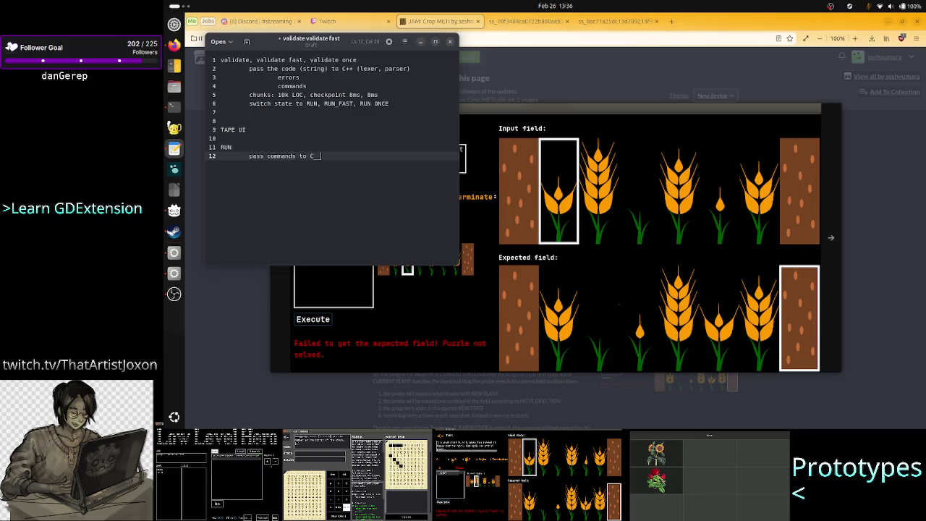
type("(")
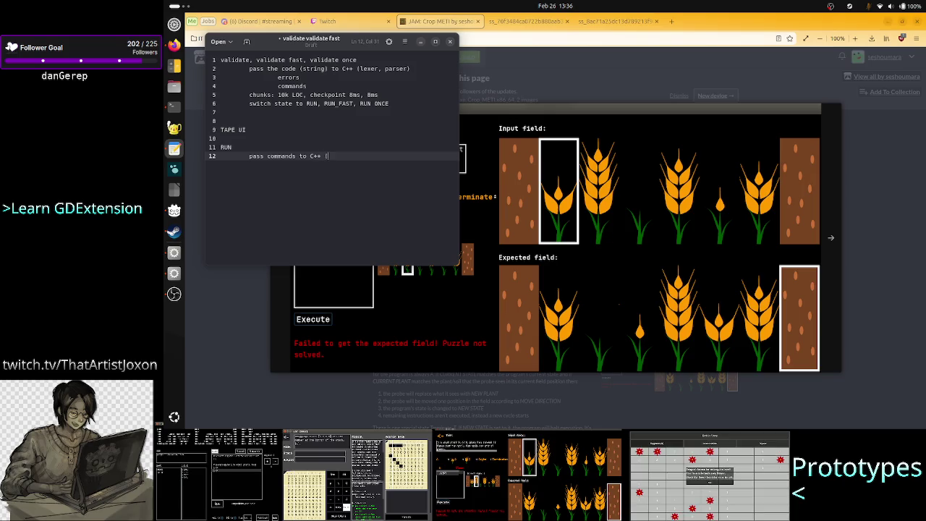
type("interpreter)")
key("Return")
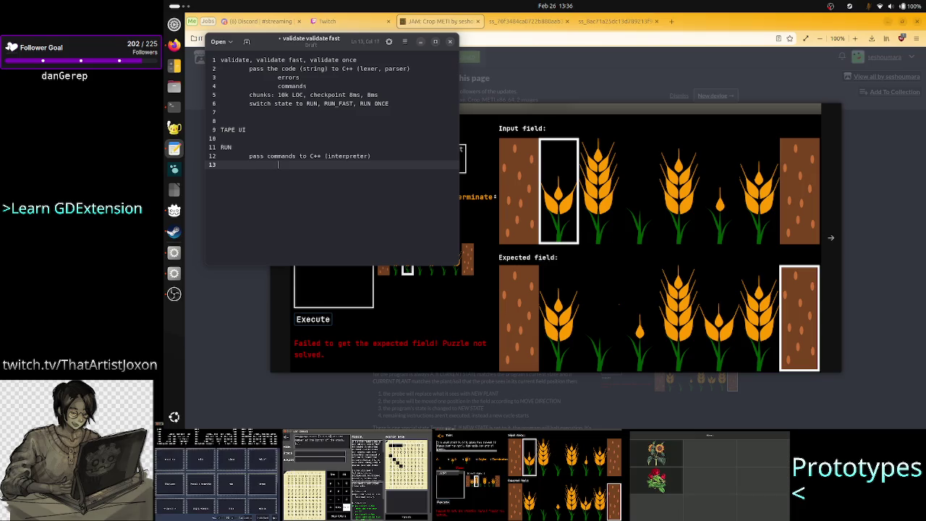
List InterpreterData with errors, the new tape and the new state, then begin 'chunks: 10k commands'
type("Inte")
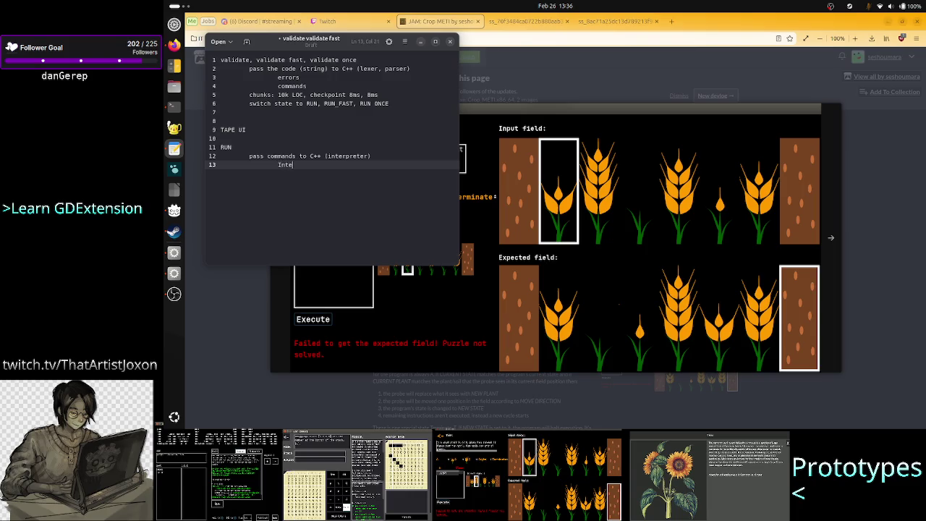
type("rpreterData")
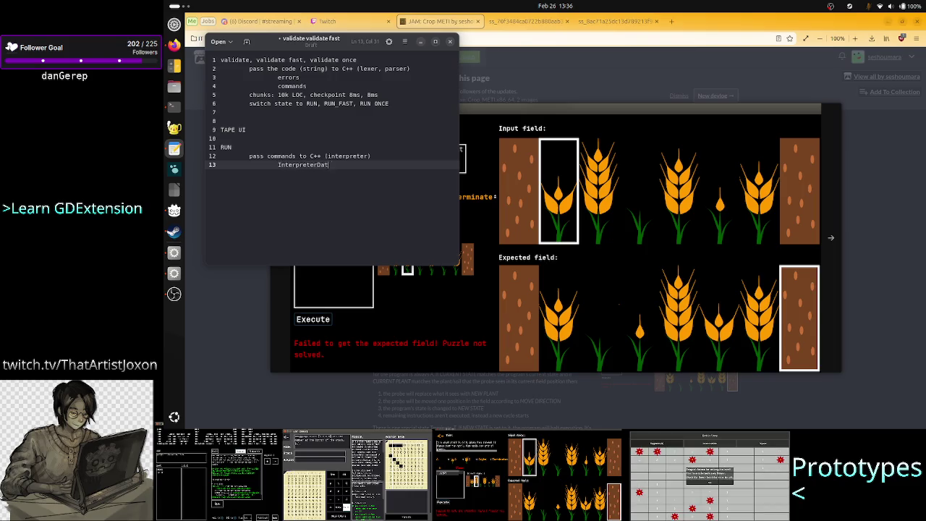
key("Return")
key("Tab")
type("err")
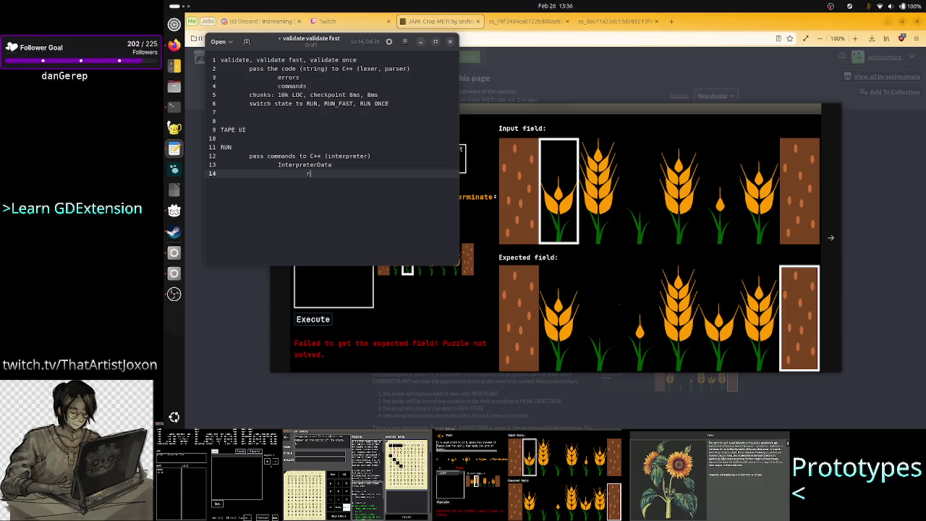
type("ors")
key("Return")
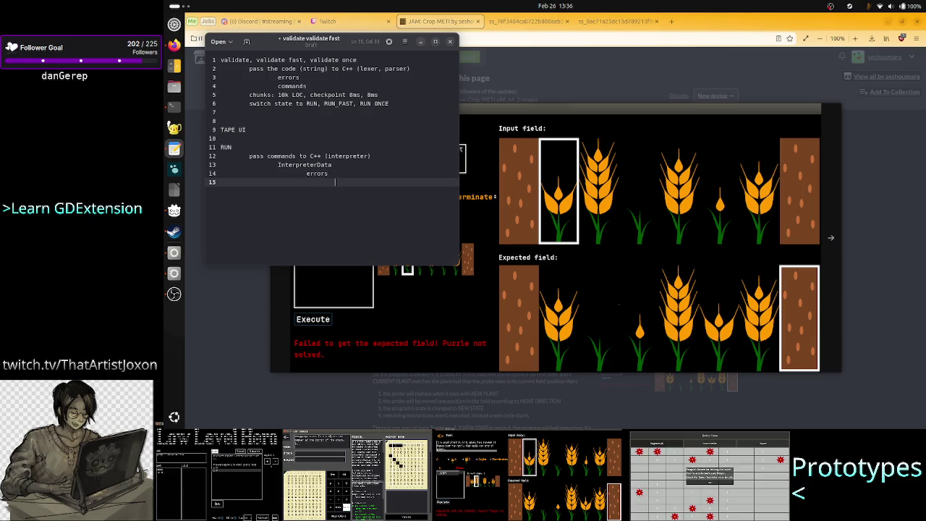
type("the new tape")
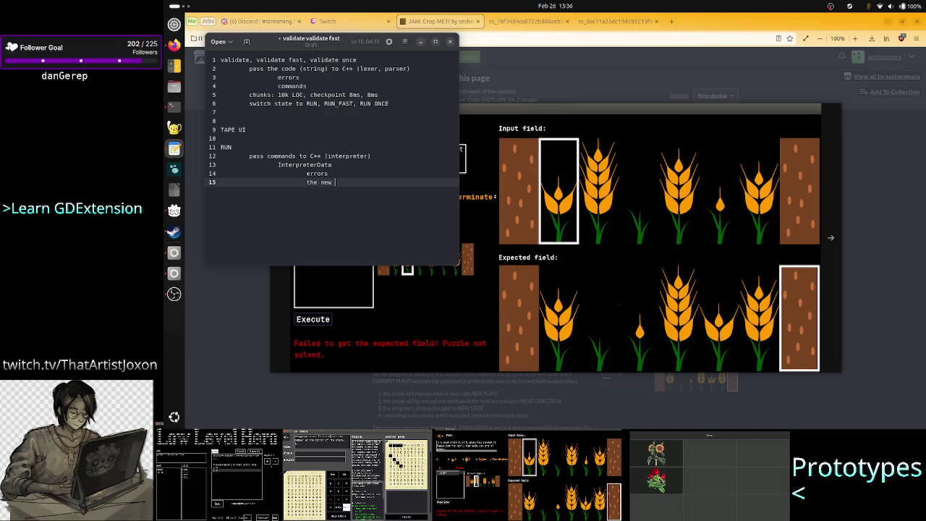
key("Return")
type("the new state")
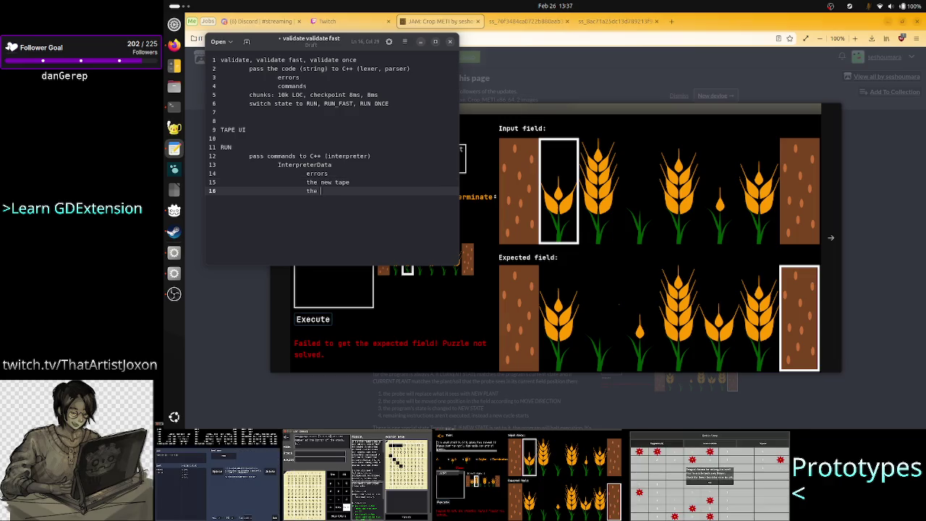
key("Return")
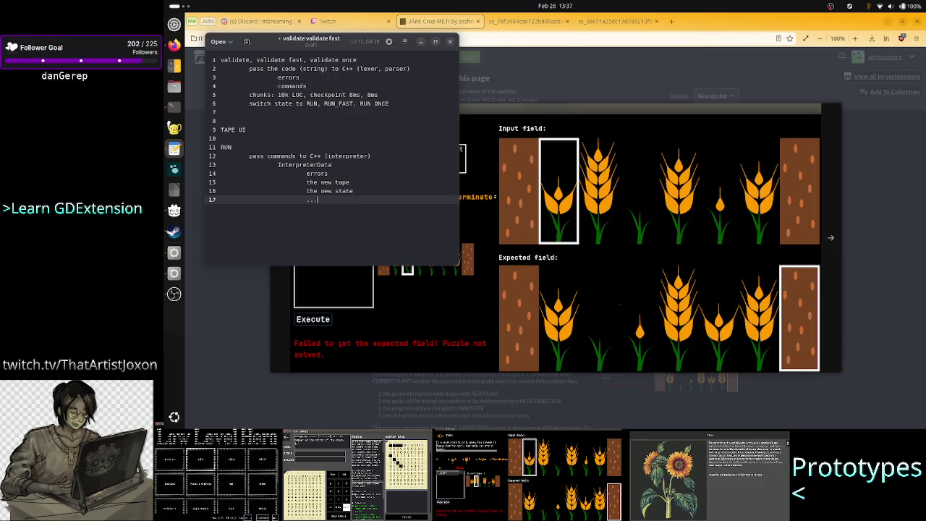
key("Return")
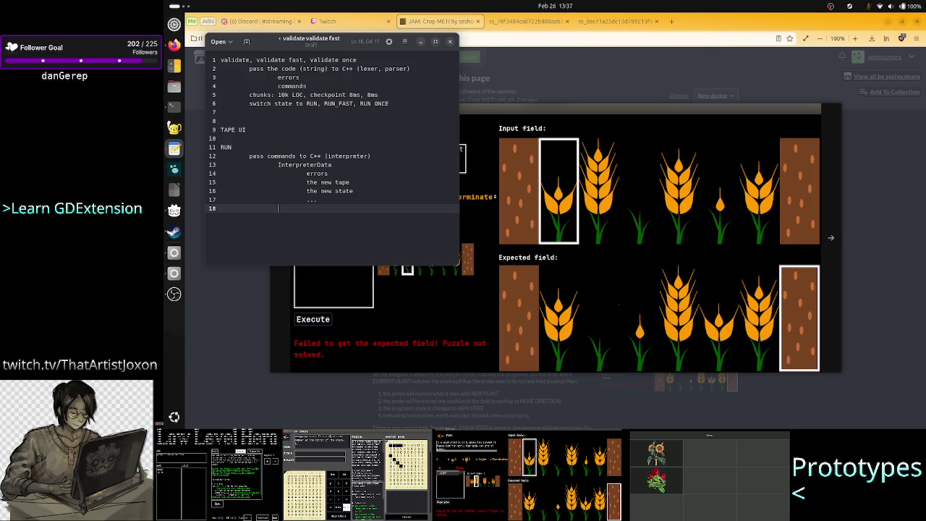
type("chun")
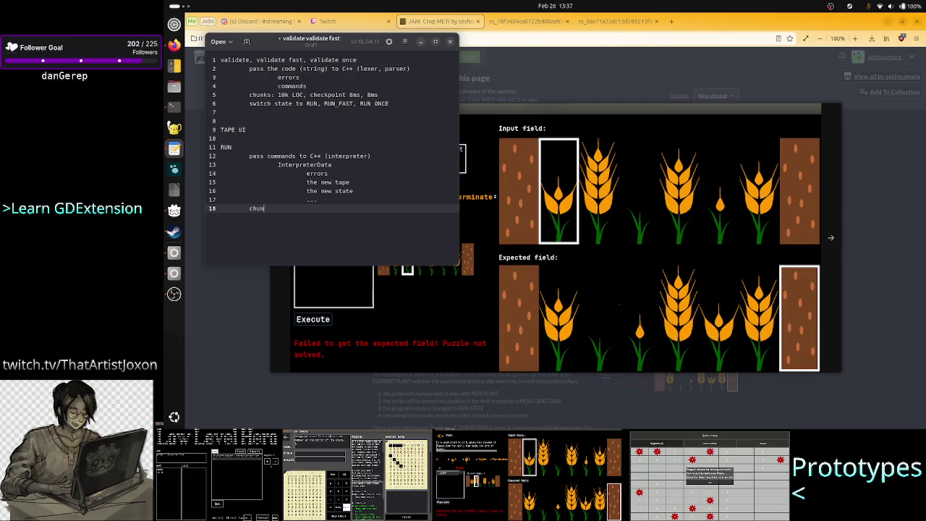
type("ks")
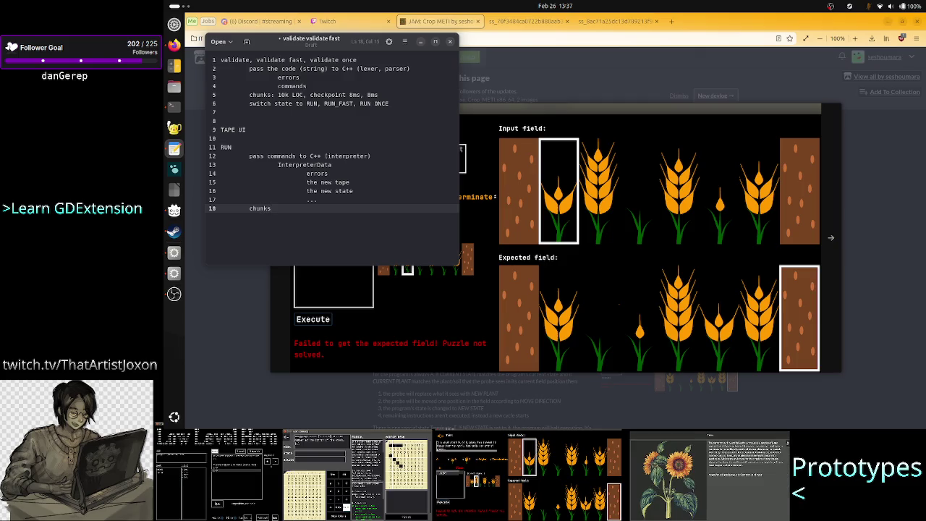
type(": 10")
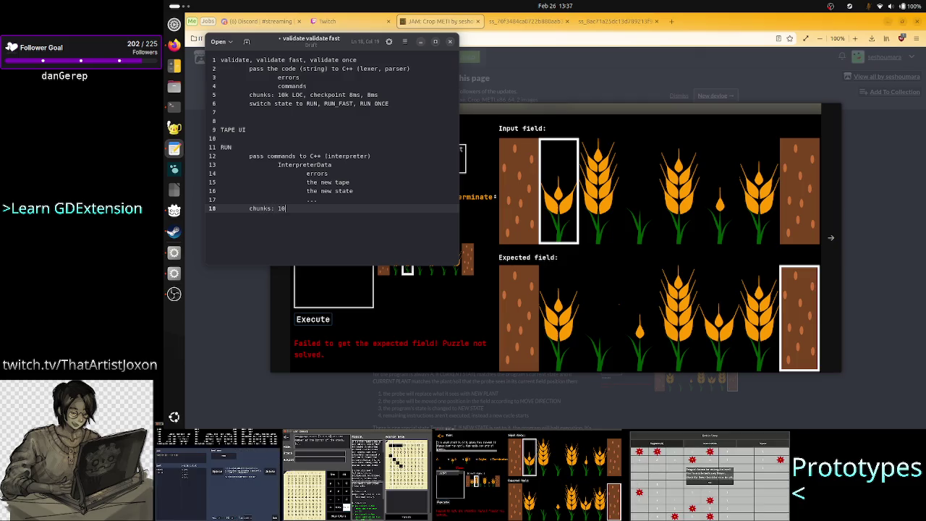
type("k commands")
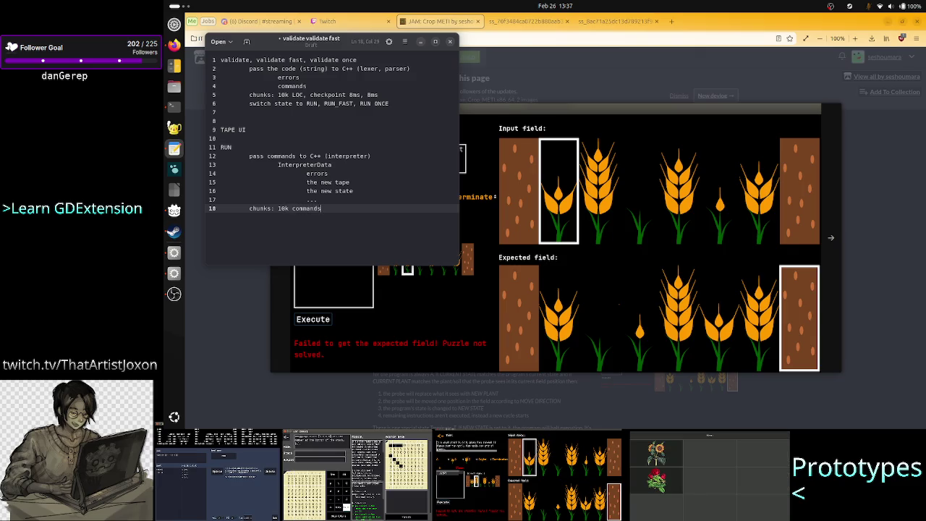
type(", ")
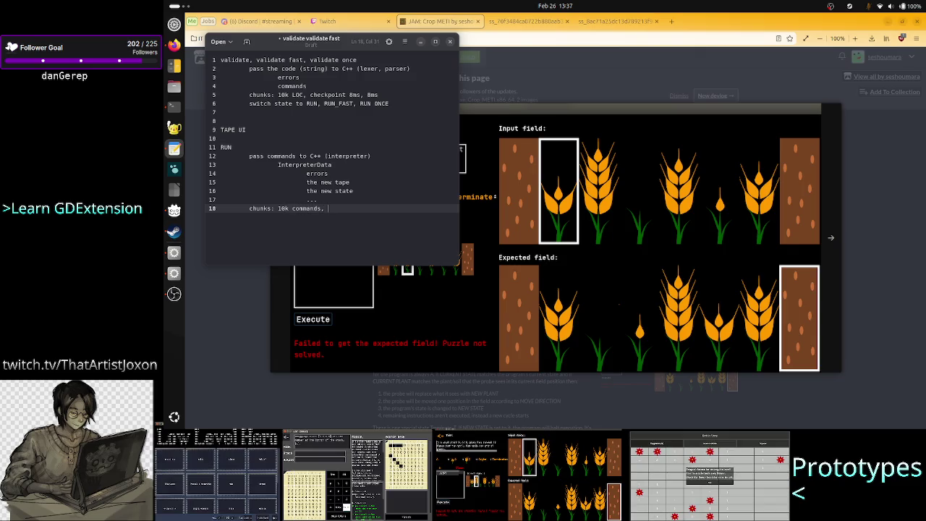
type("checkpoint")
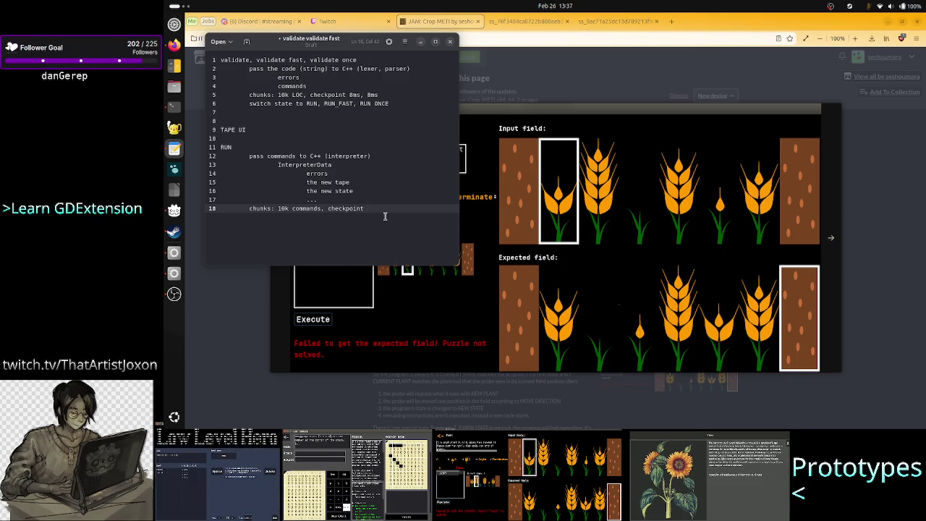
Finish the chunks line with 'checkpoint 8ms/12ms'
double_click(306, 209)
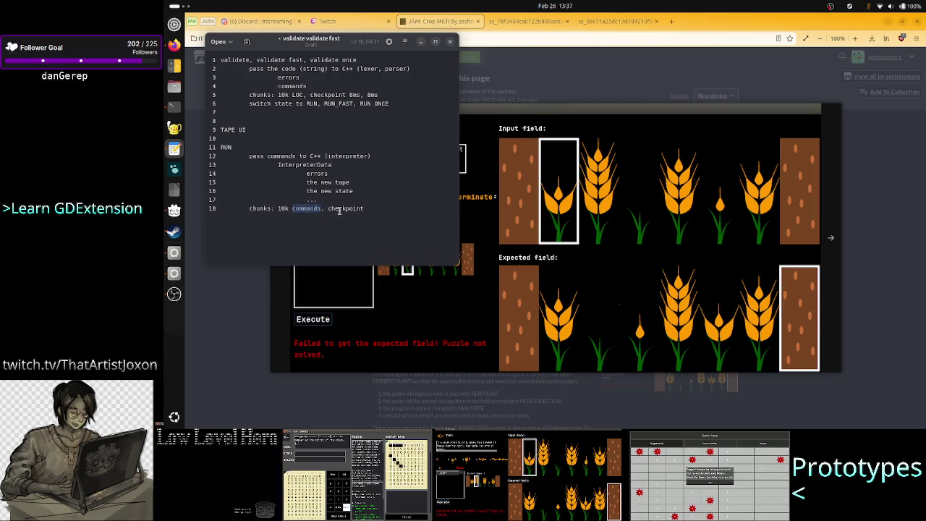
left_click(392, 214)
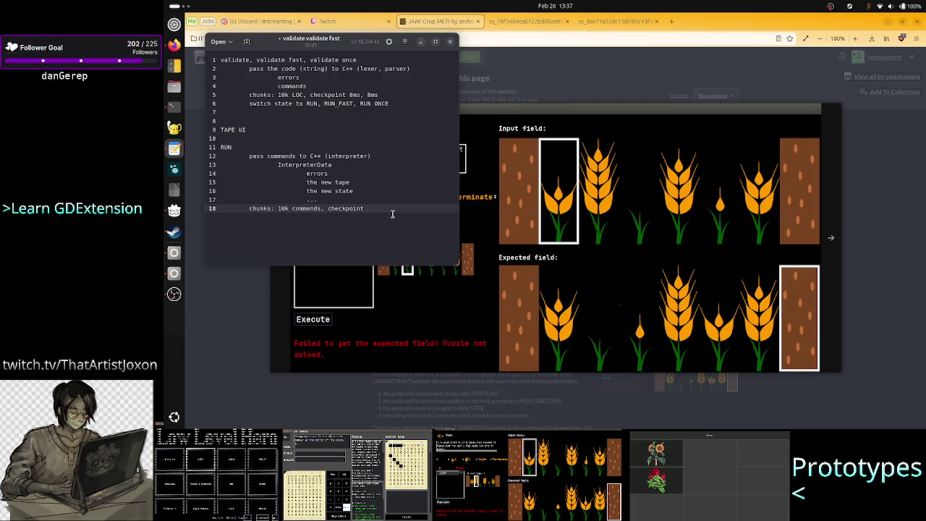
type("8ms")
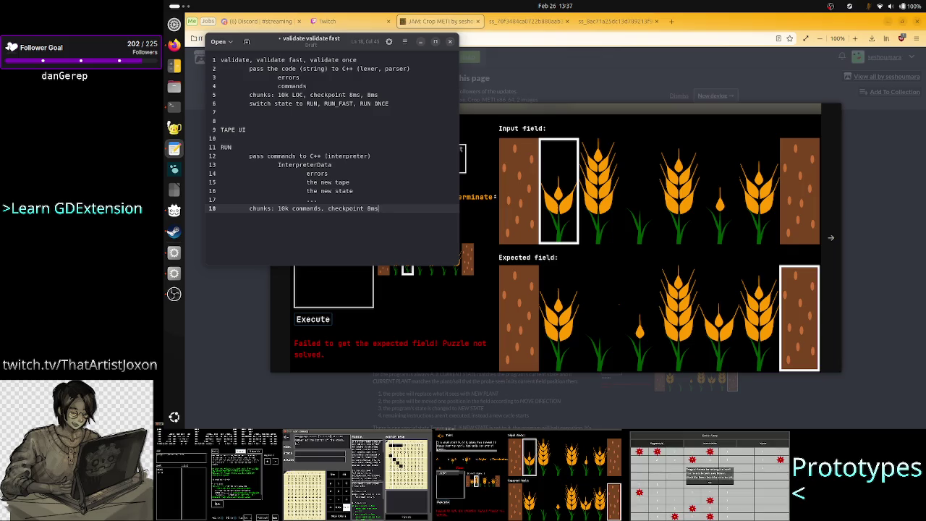
type("/12ms")
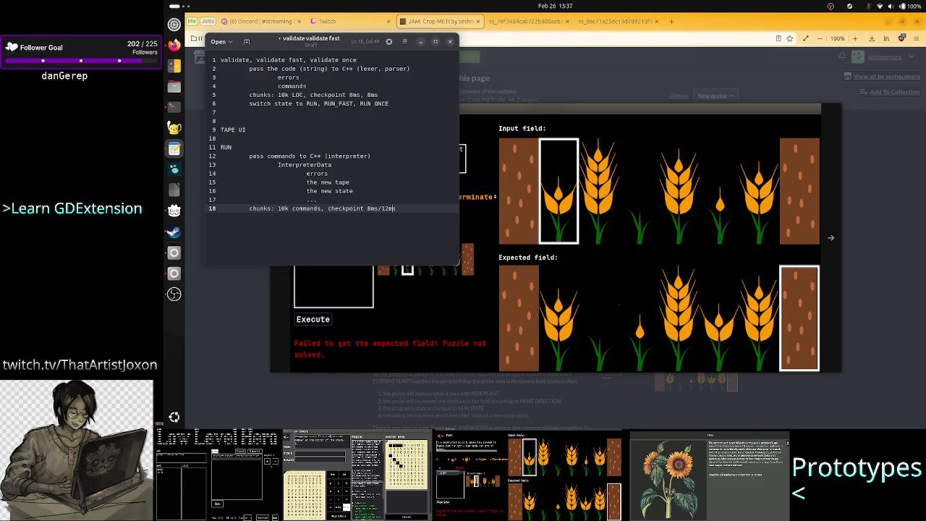
left_click(381, 208)
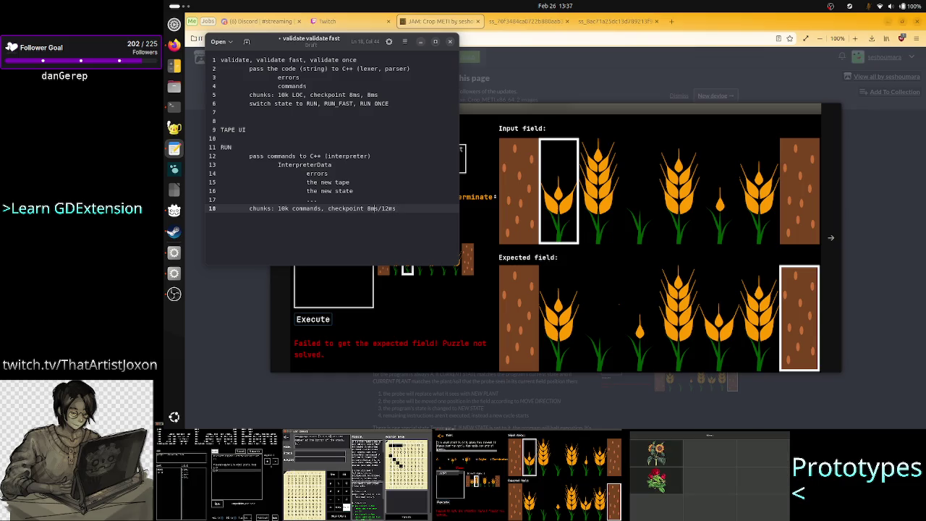
type("s")
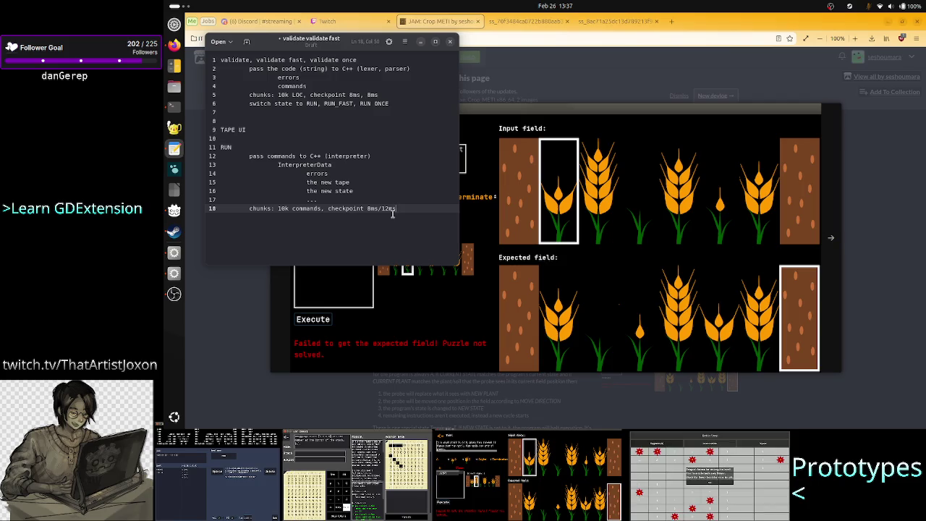
Add a note to switch state to IDLE except for run once, then bring Godot forward
key("Return")
type("switch")
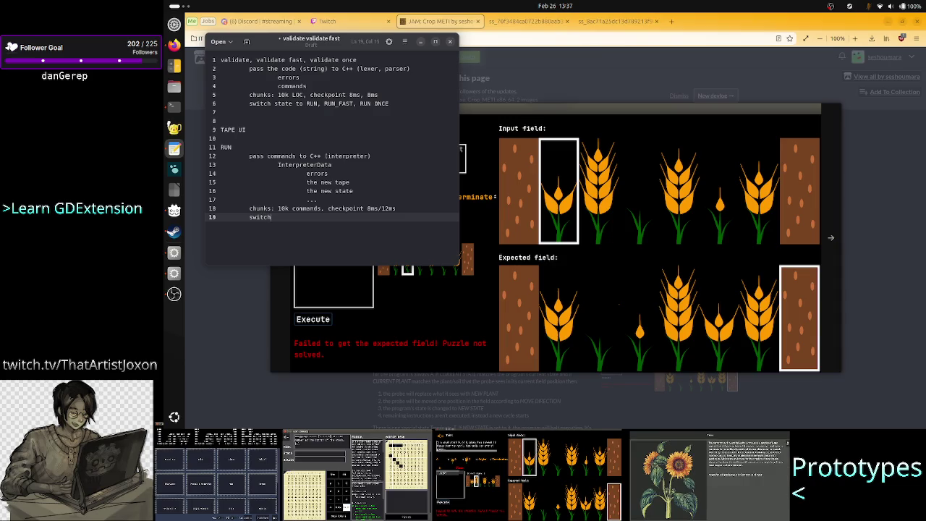
type(" state to IDLE,")
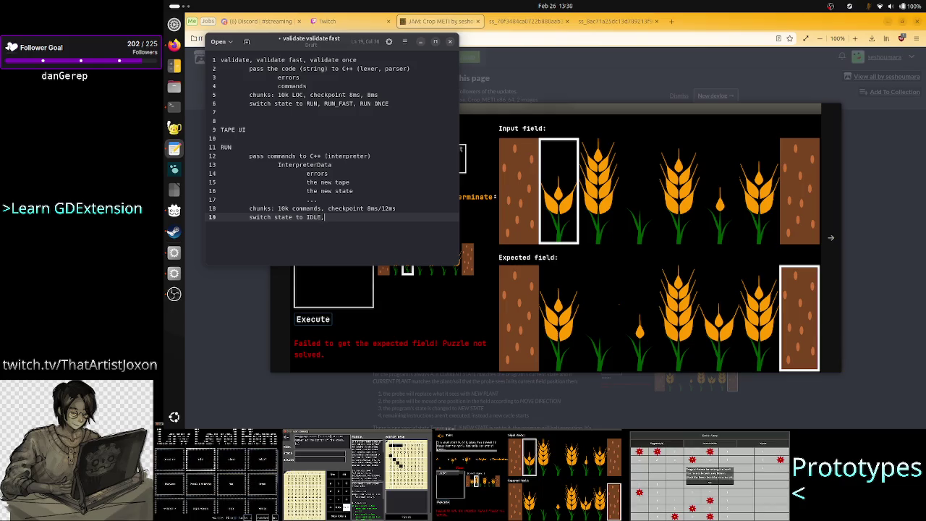
type("except run")
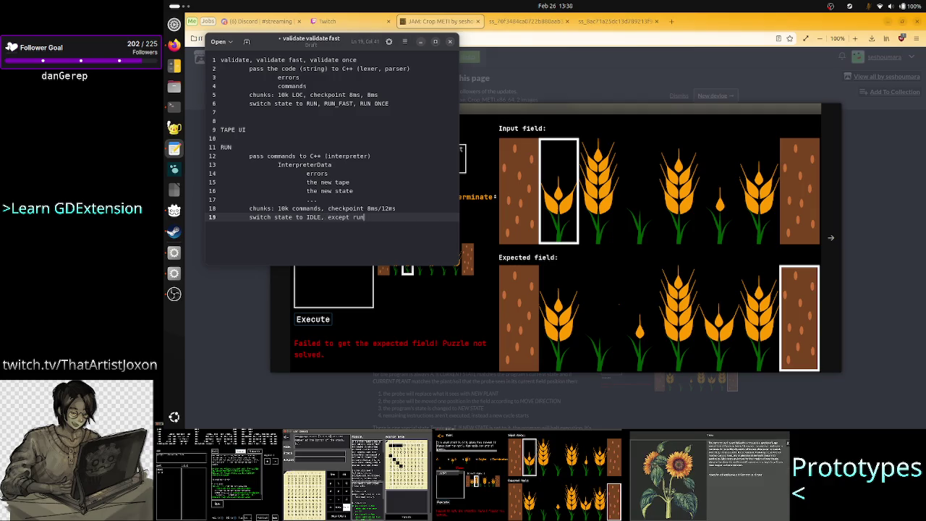
type(" once ")
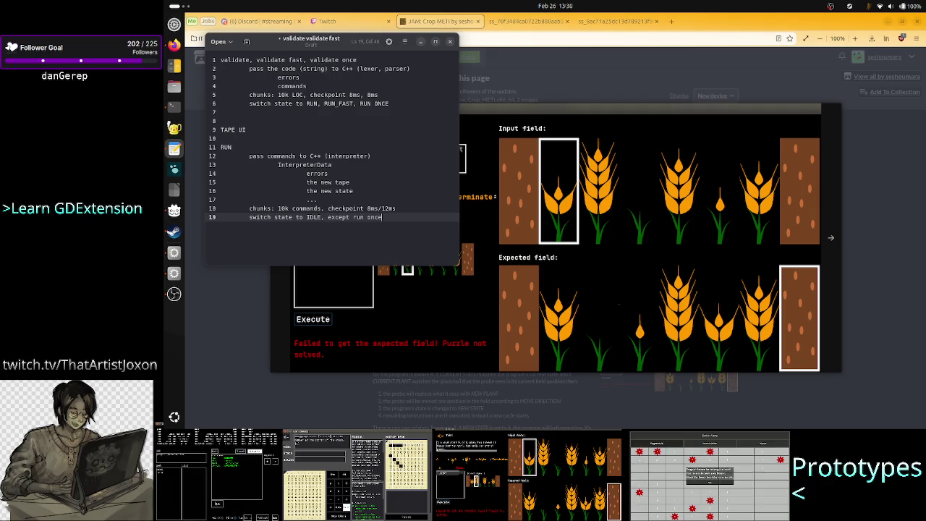
type(": 1")
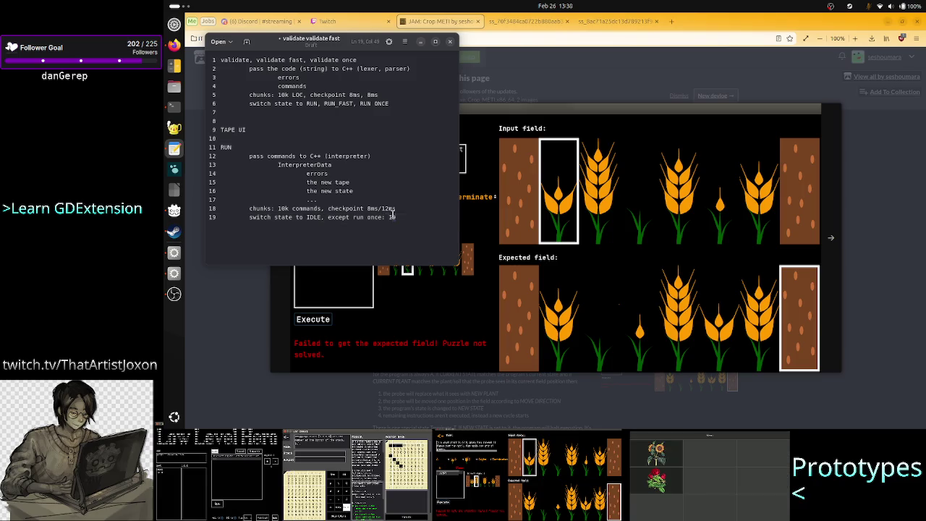
type("DLE")
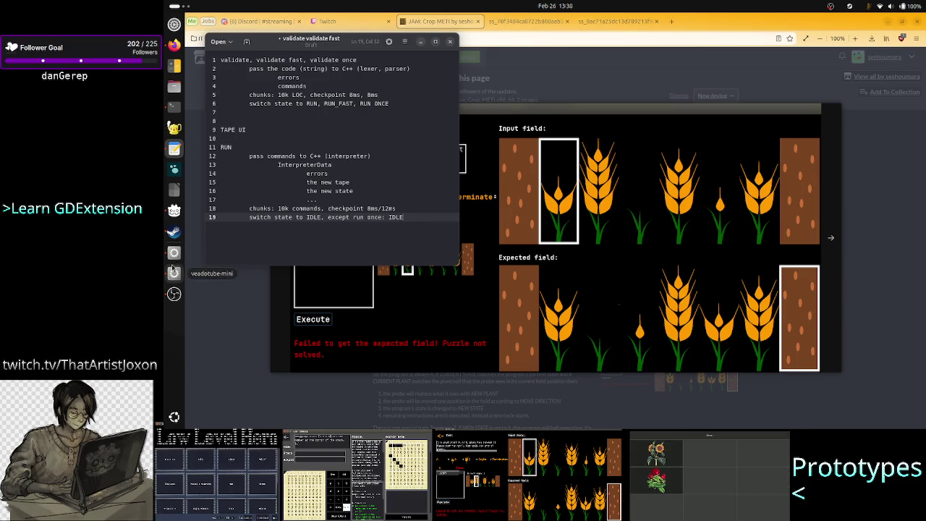
left_click(174, 254)
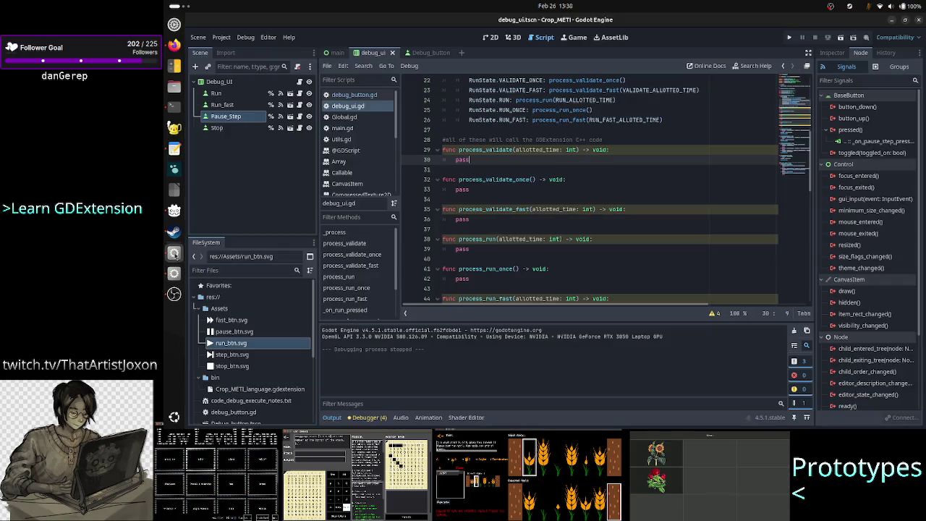
left_click(791, 39)
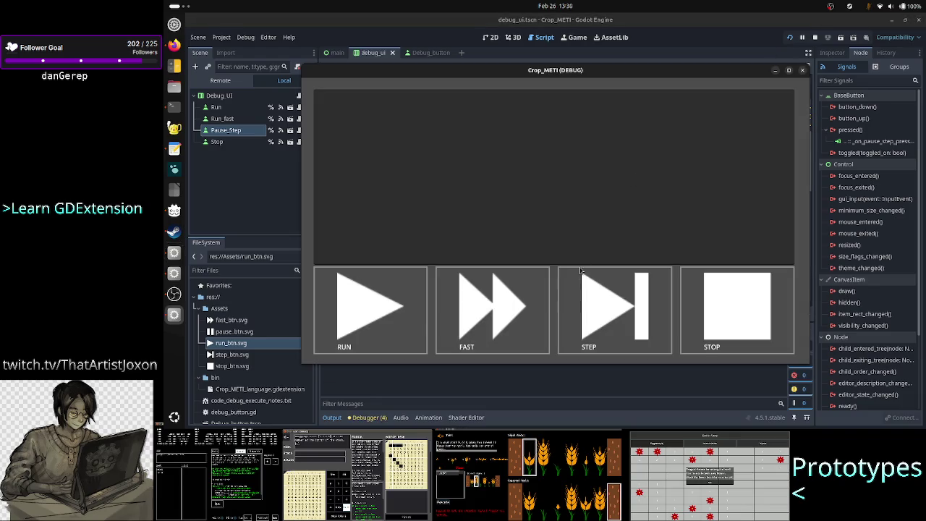
left_click(412, 304)
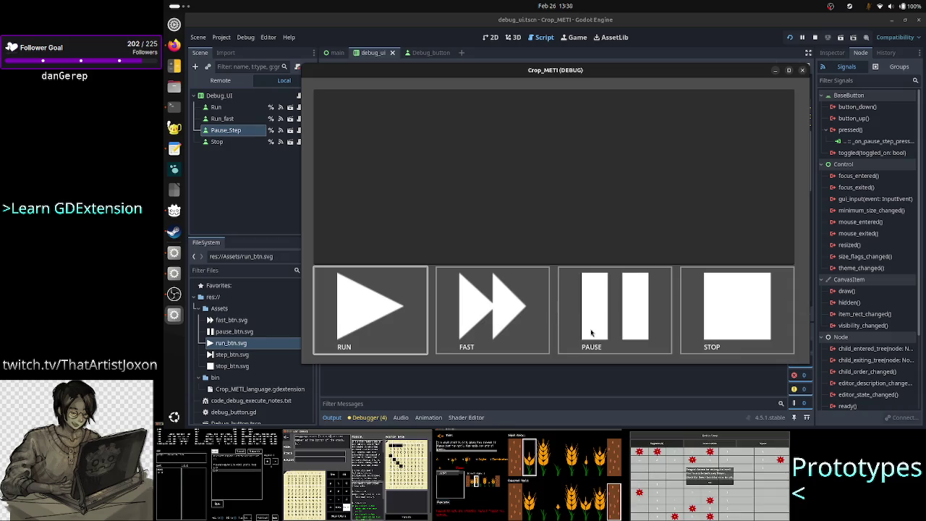
left_click(610, 309)
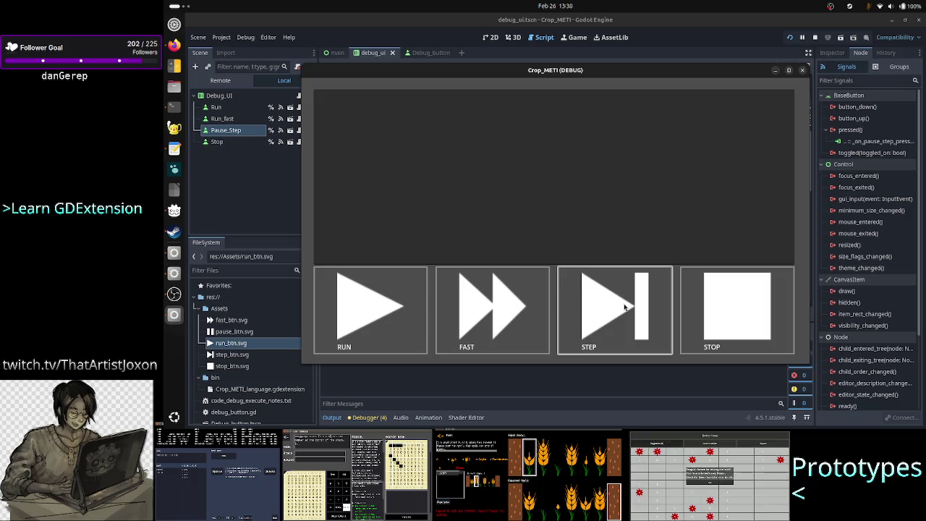
left_click(803, 70)
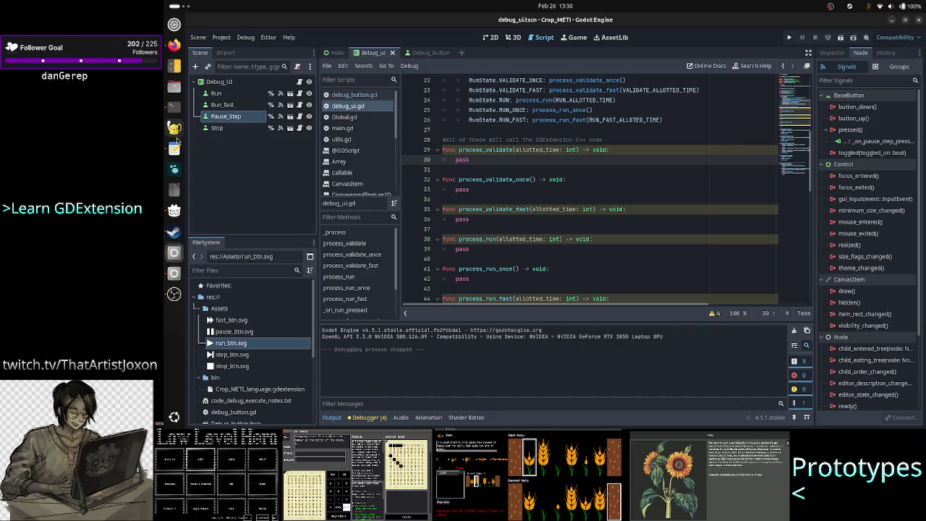
Add a blank line 20 and skim the state-switch, TAPE UI and RUN notes
left_click(174, 148)
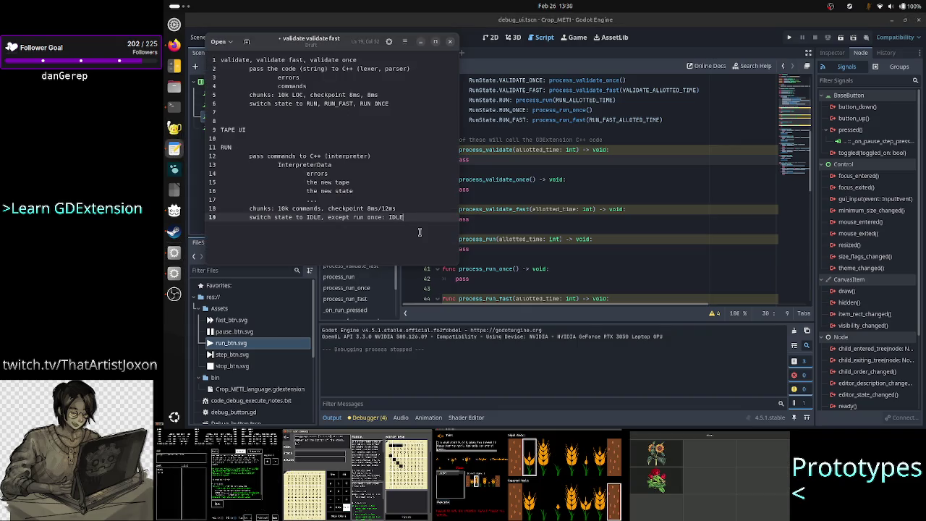
key("Return")
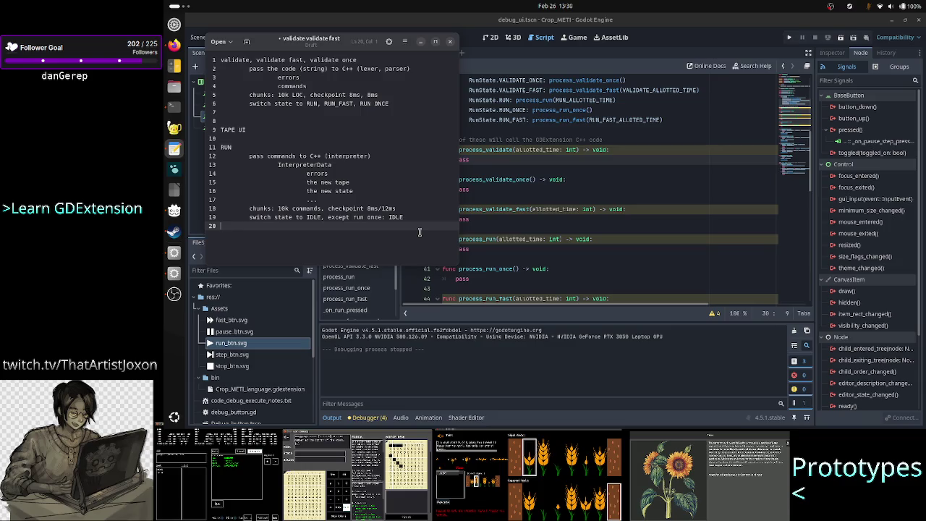
left_click(391, 103)
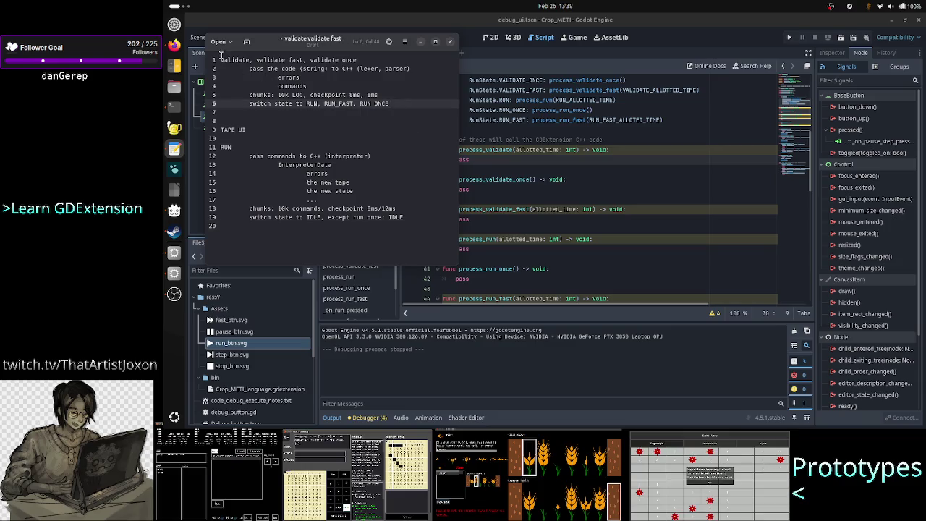
left_click(252, 130)
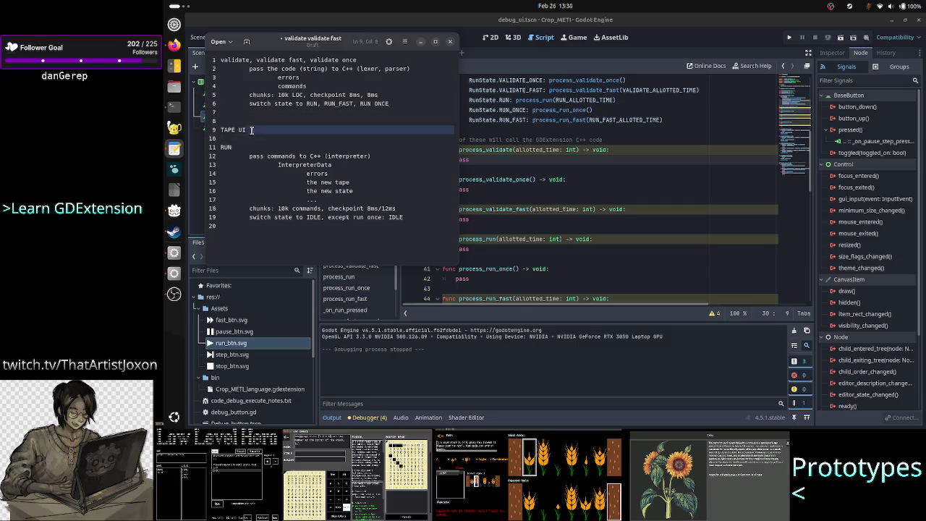
key("ctrl+shift+Home")
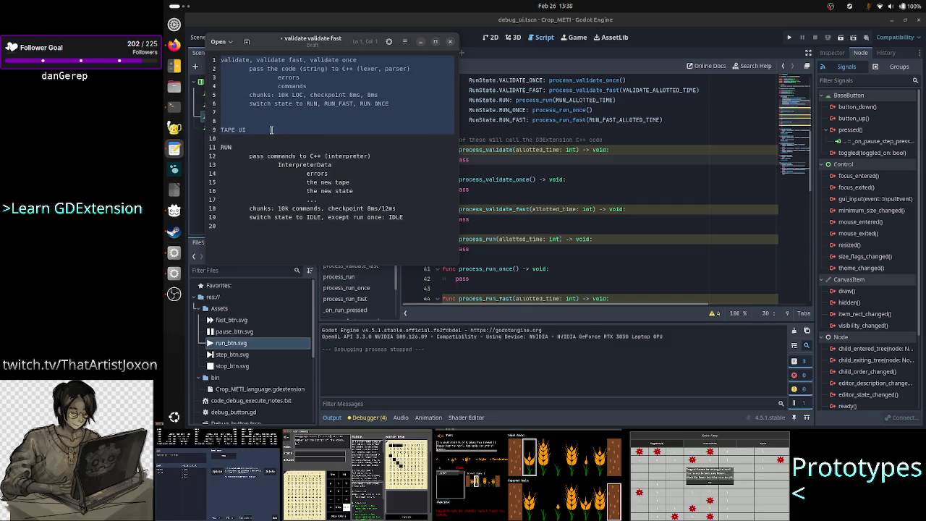
left_click(251, 147)
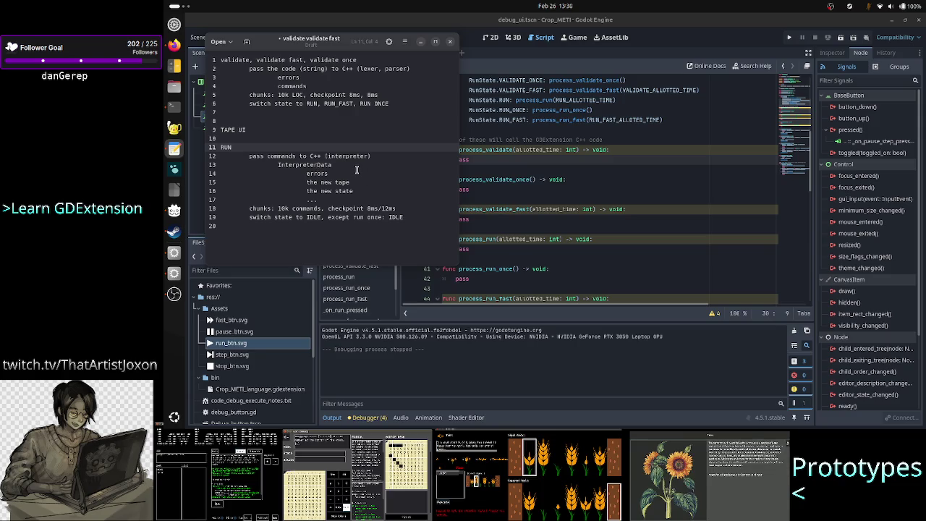
left_click(593, 181)
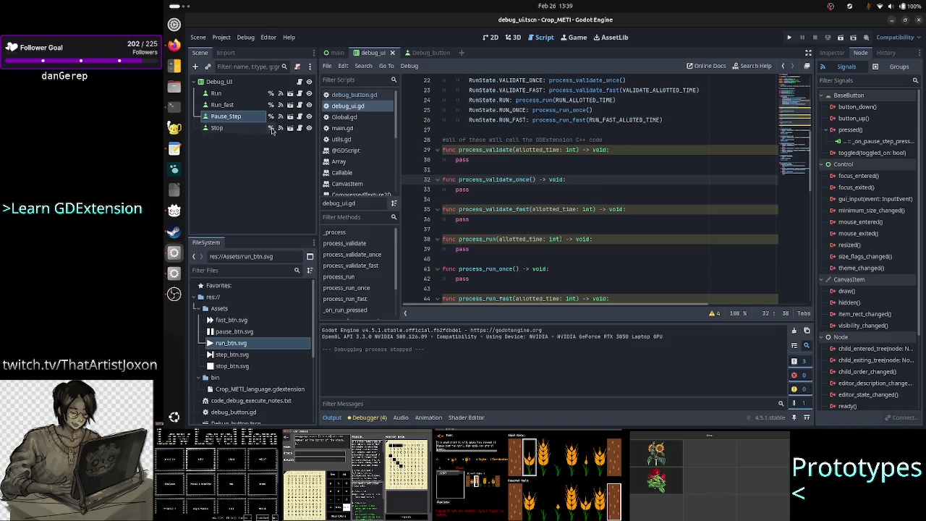
Review the notes again, highlighting validate, string and commands on lines 1–4
left_click(174, 149)
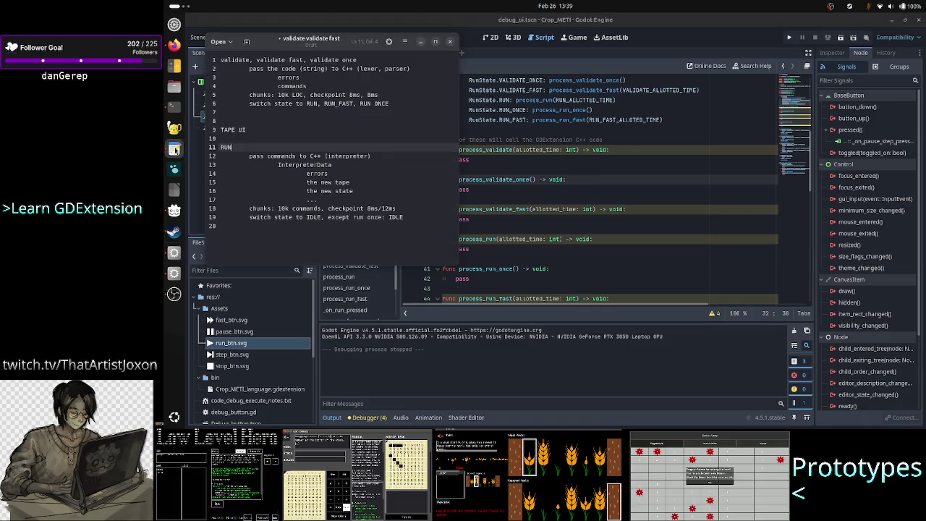
left_click(295, 254)
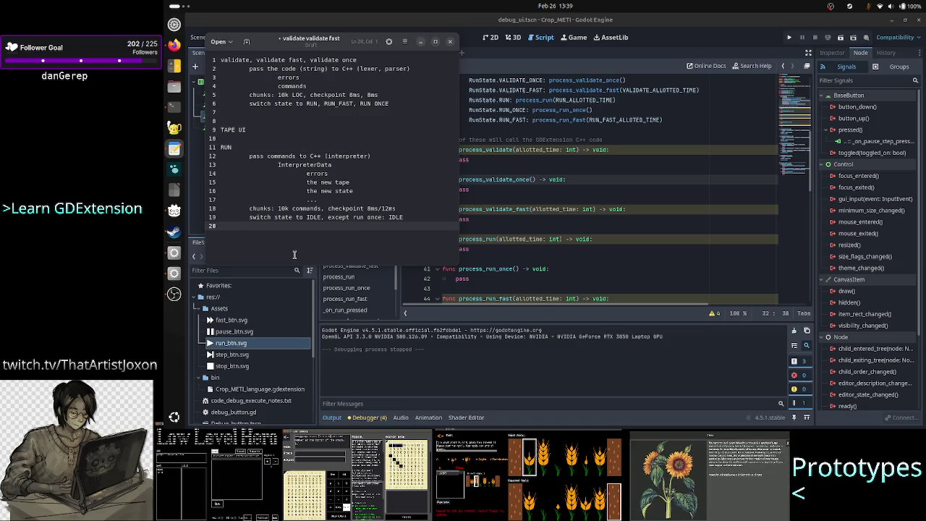
key("Up")
key("Up")
key("Up")
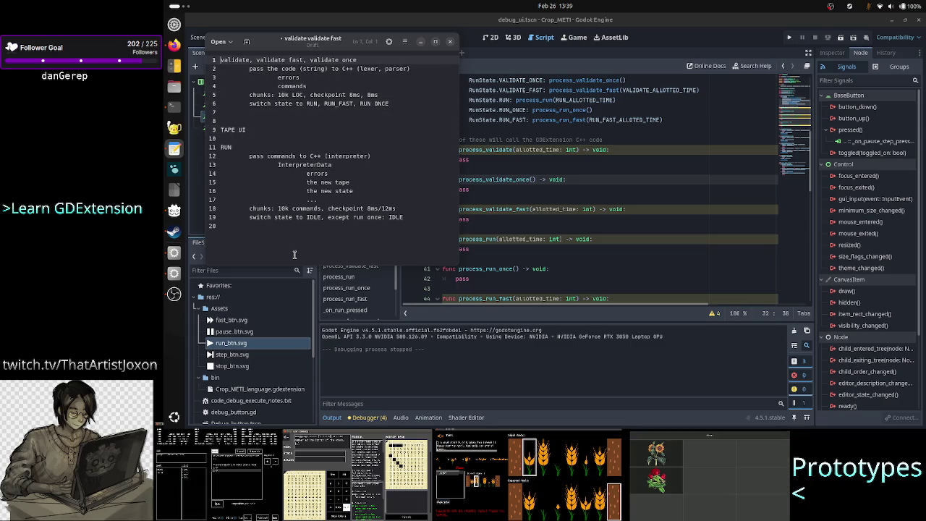
key("shift+Down")
key("shift+Down")
key("shift+Down")
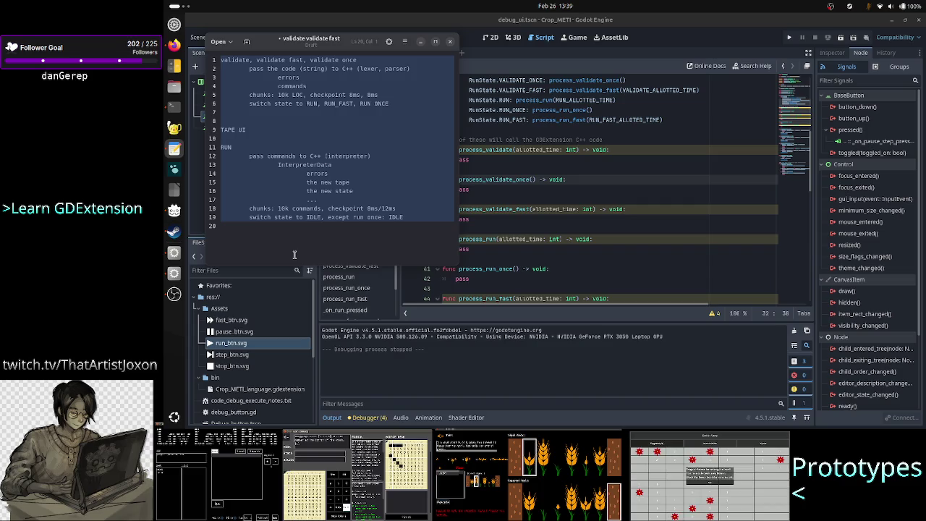
double_click(241, 60)
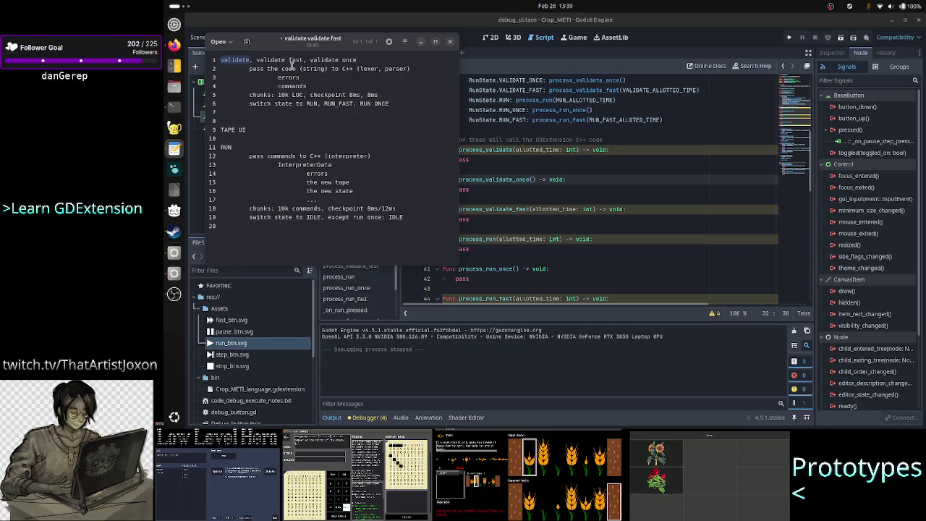
double_click(317, 68)
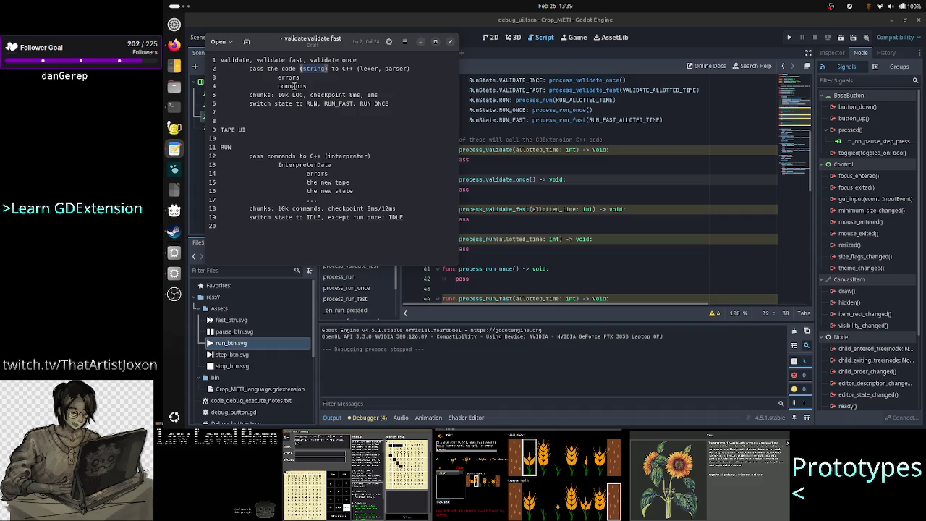
double_click(293, 86)
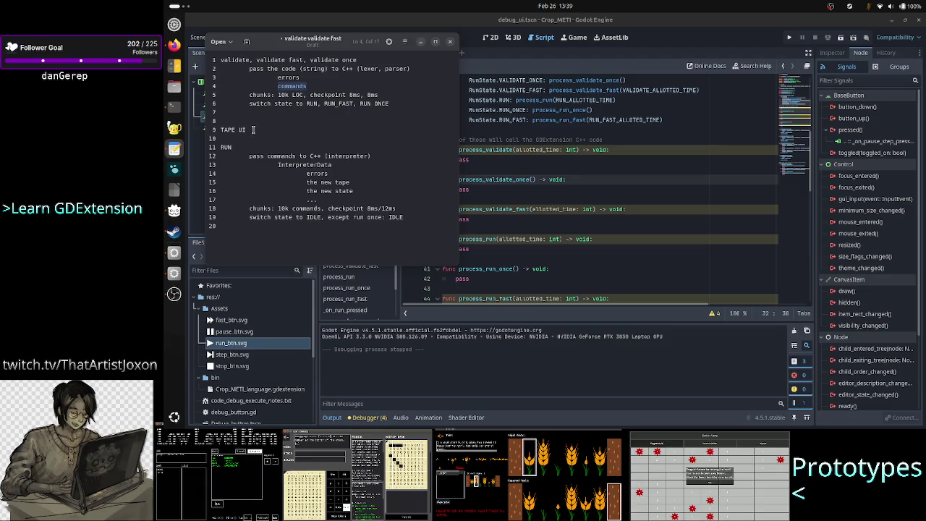
Extend the heading to 'TAPE UI: cells, each cell has a value'
left_click_drag(253, 129, 219, 129)
left_click(258, 129)
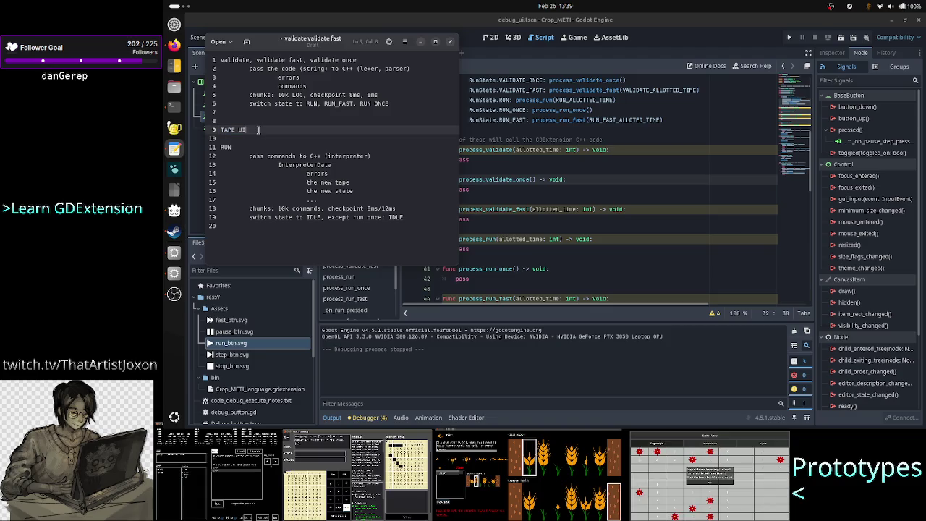
type(": cells")
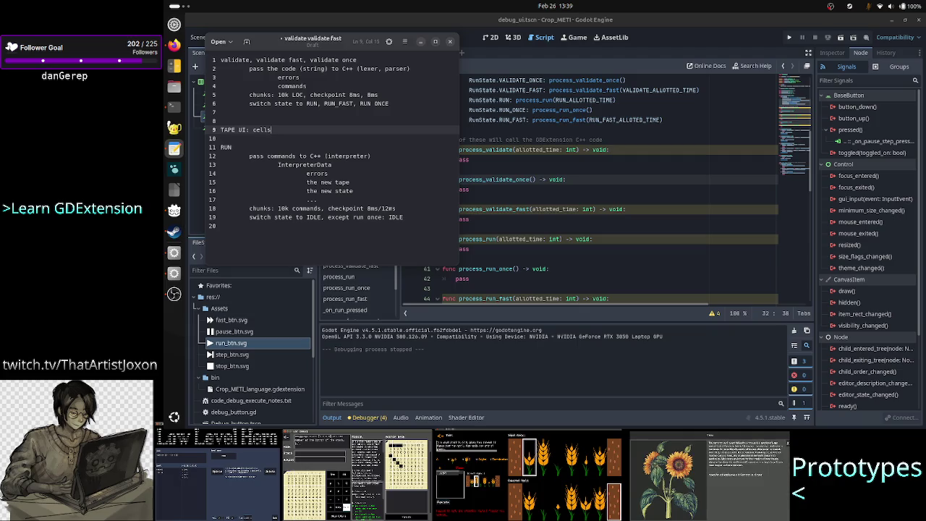
type(", each cell h")
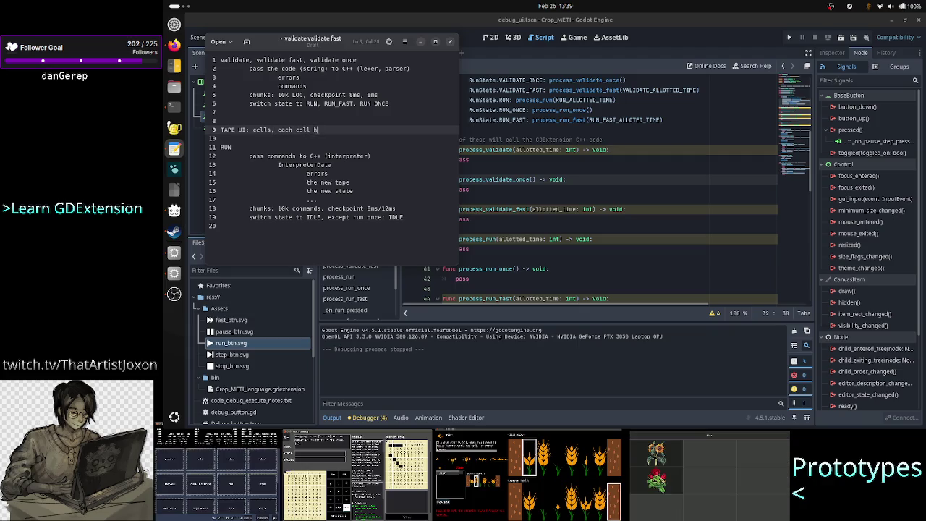
type("as a value")
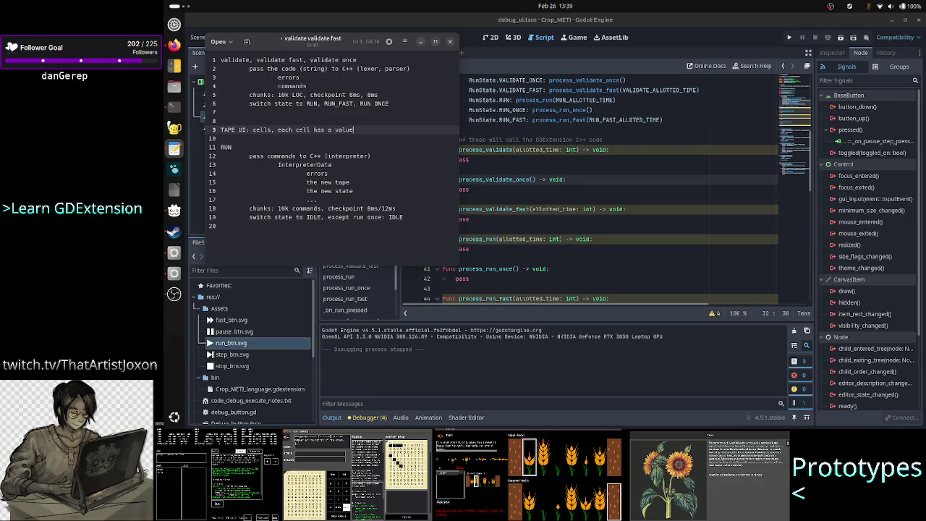
Review the RUN section and the checkpoint and RUN ONCE notes, then return to Godot
key("ctrl+shift+Left")
key("ctrl+shift+Left")
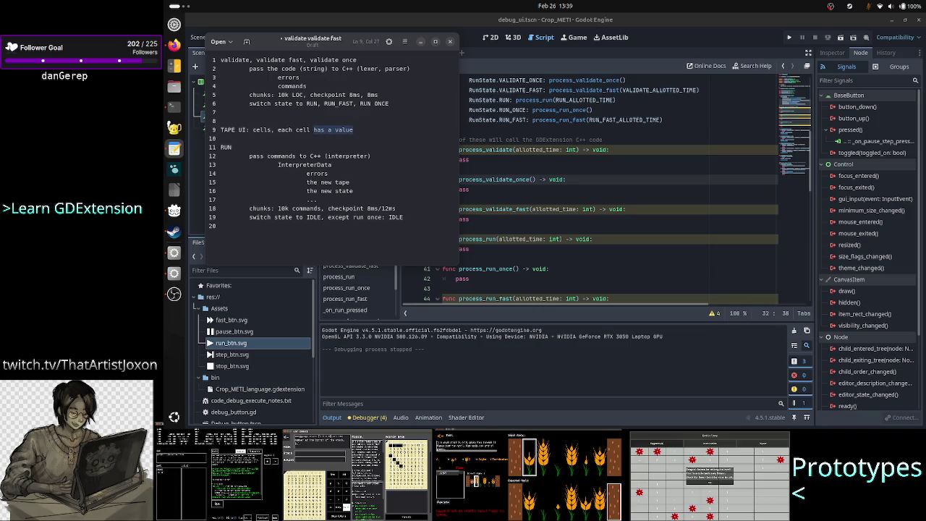
key("Down")
key("Up")
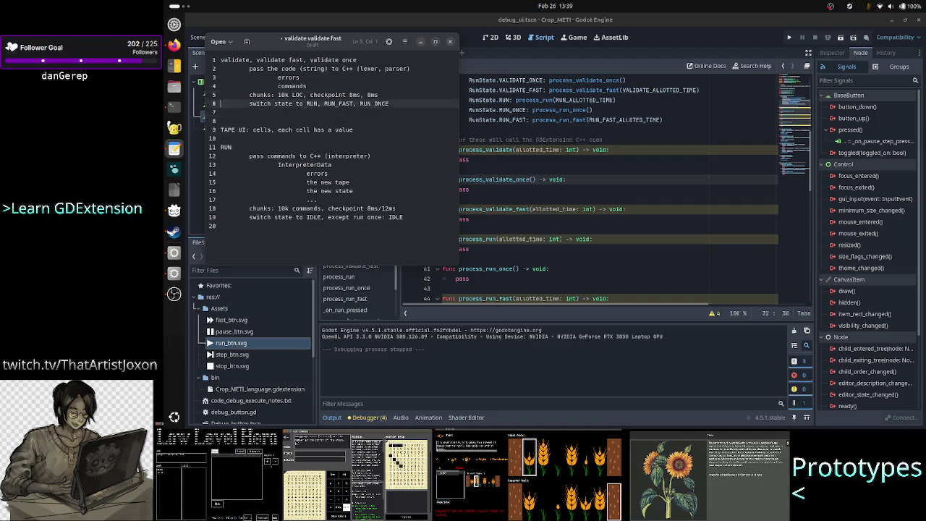
key("Down")
key("Down")
key("Down")
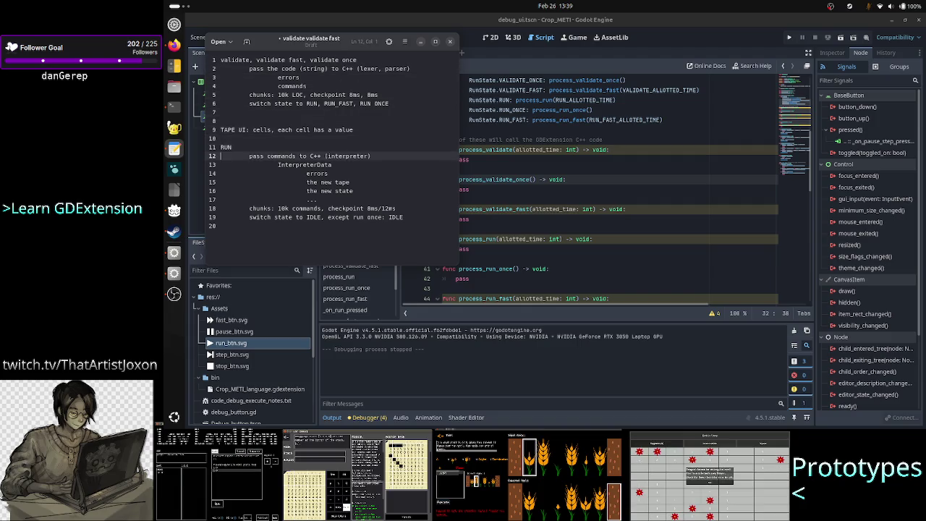
key("shift+Down")
key("shift+Down")
key("shift+Down")
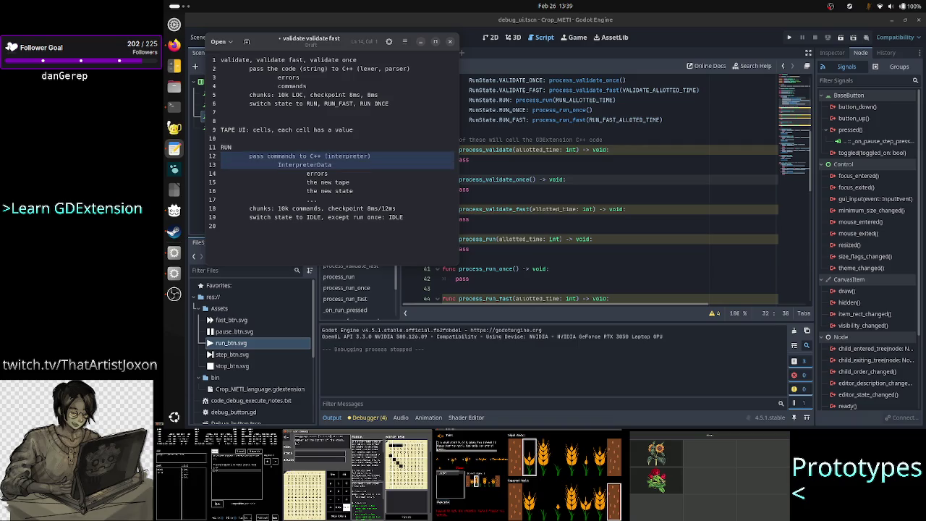
key("Up")
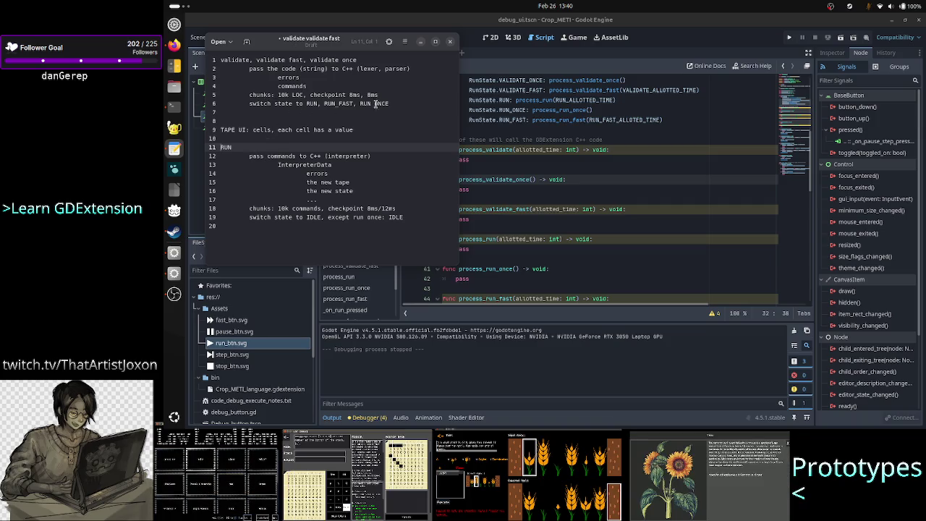
double_click(316, 95)
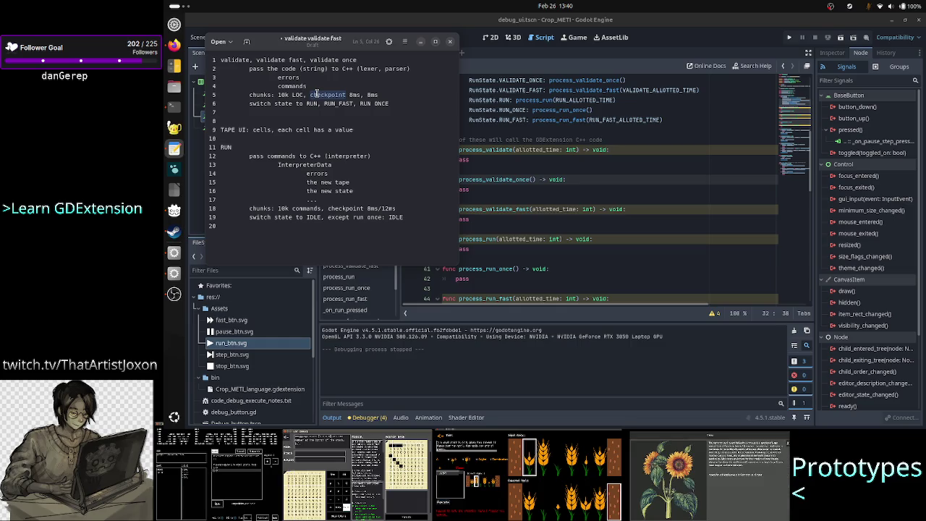
left_click(397, 104)
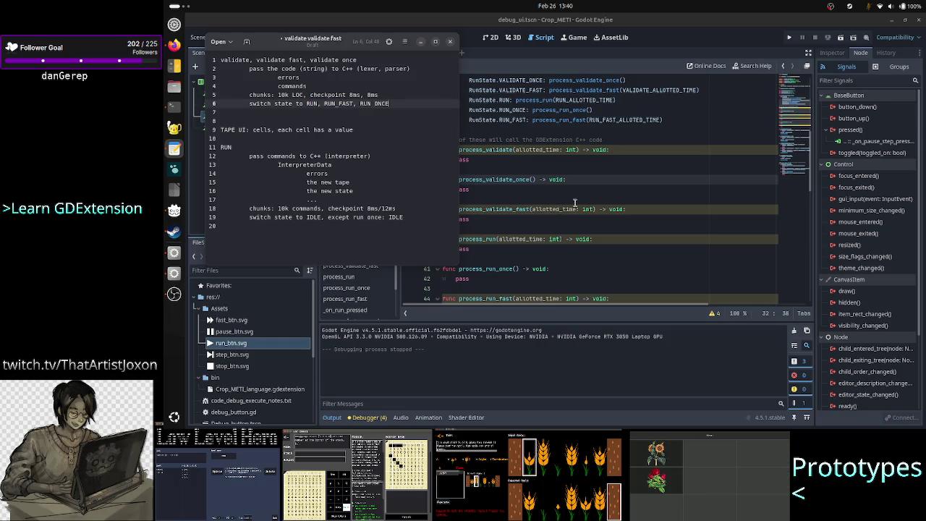
left_click(616, 197)
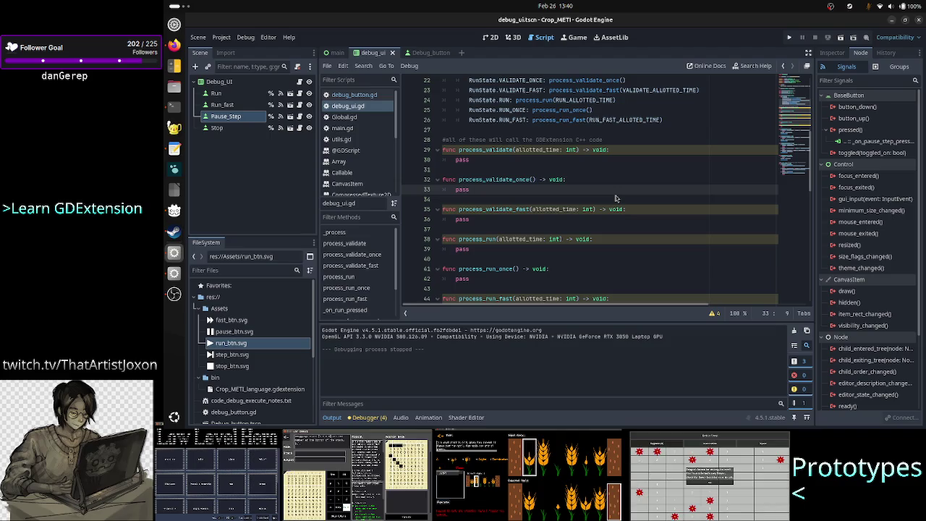
key("Up")
key("Up")
key("Up")
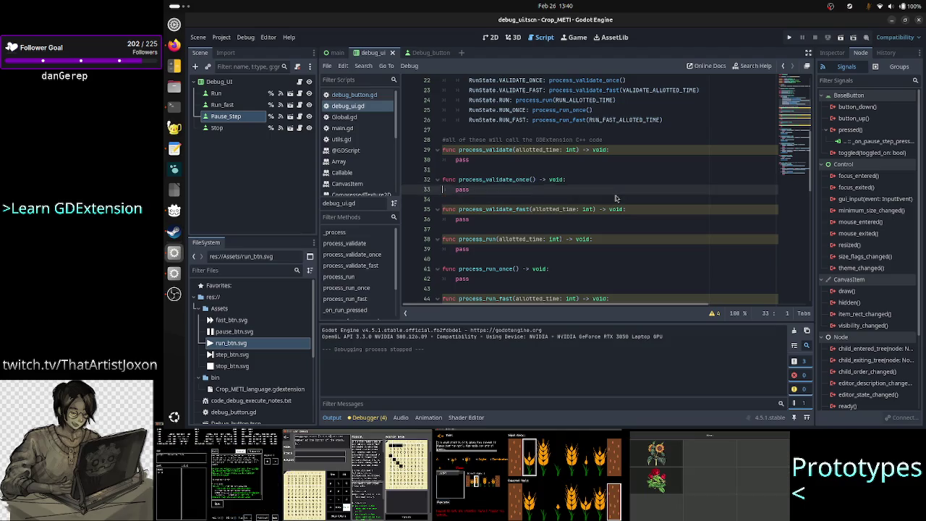
scroll(601, 157, "up", 6)
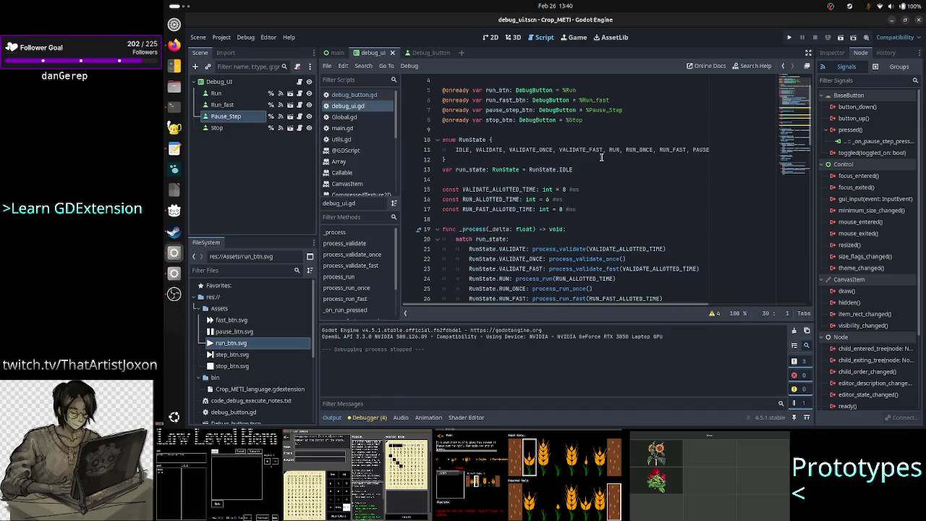
scroll(601, 157, "down", 4)
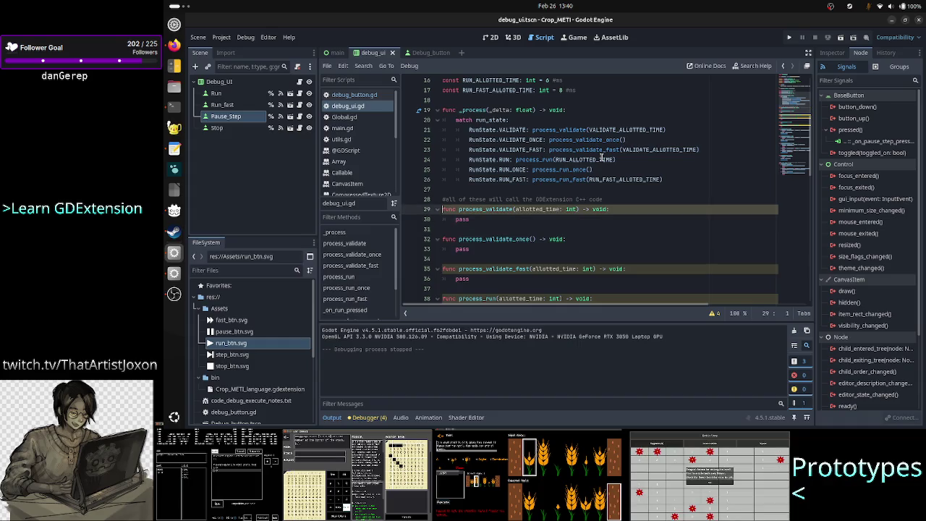
key("shift+Up")
key("Down")
key("Down")
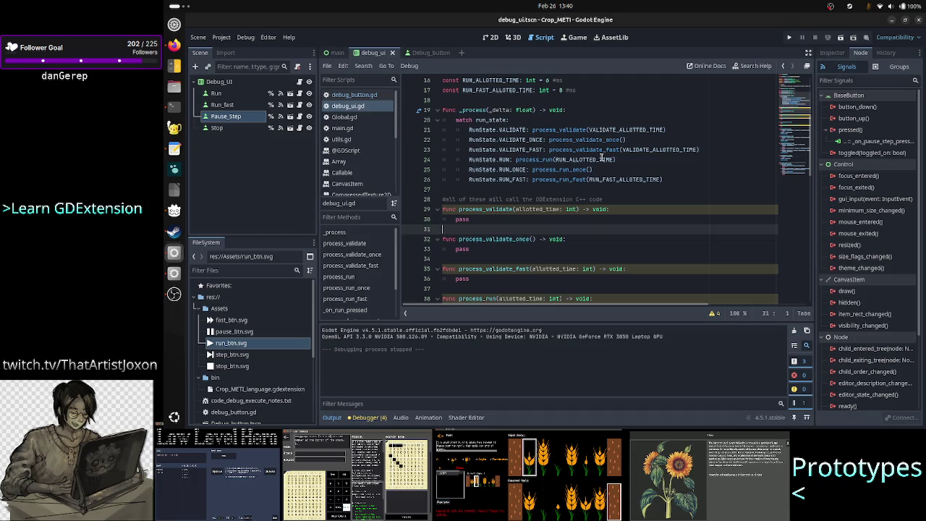
key("shift+Down")
key("shift+Down")
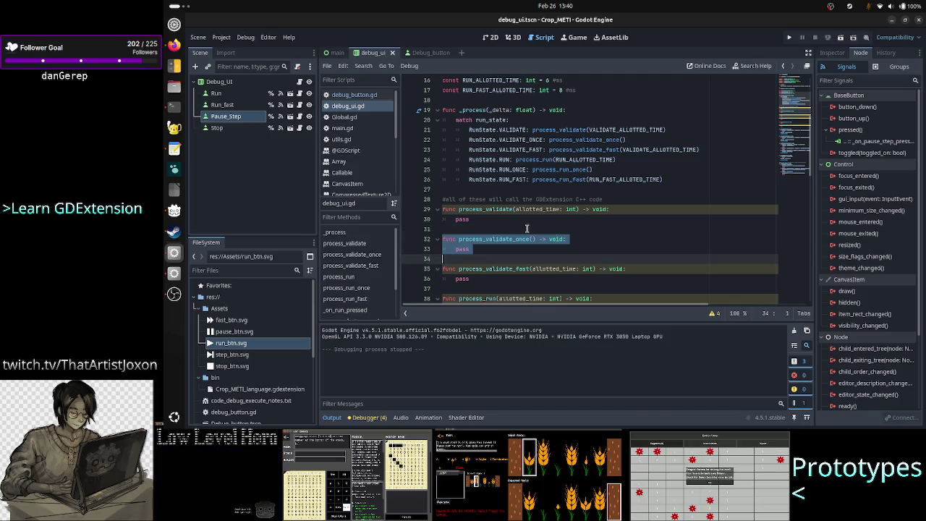
left_click(513, 270)
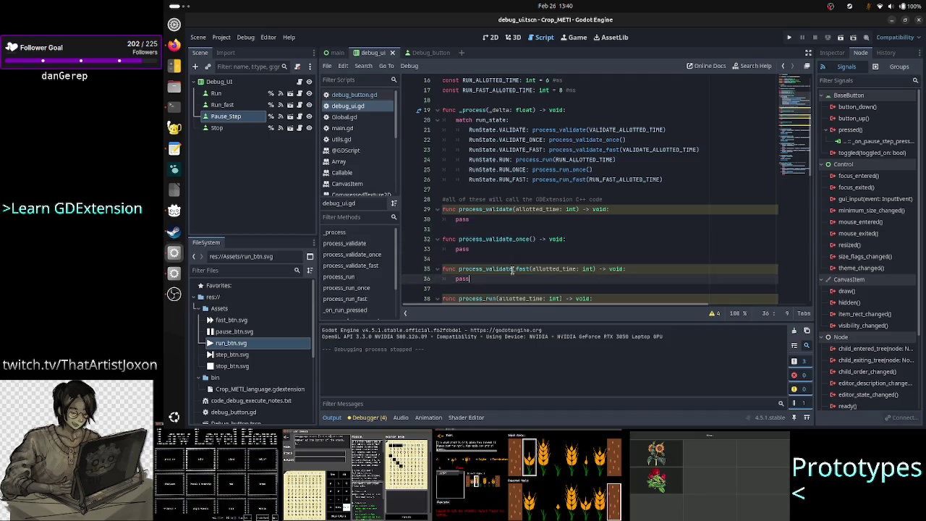
key("Up")
key("Up")
key("Up")
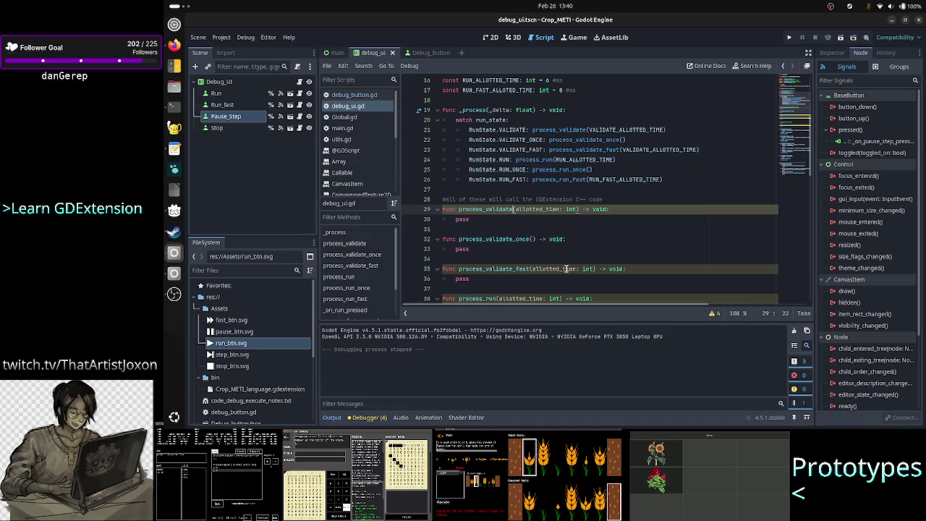
double_click(567, 269)
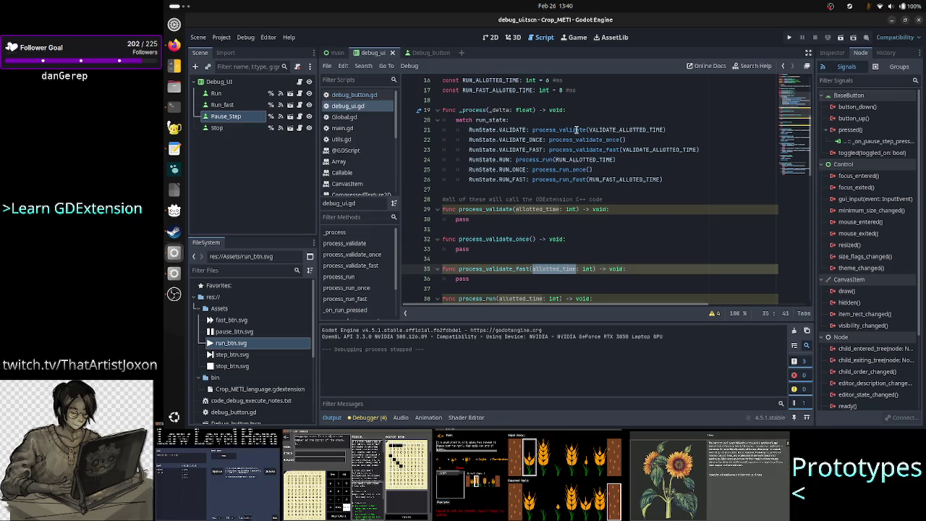
double_click(620, 130)
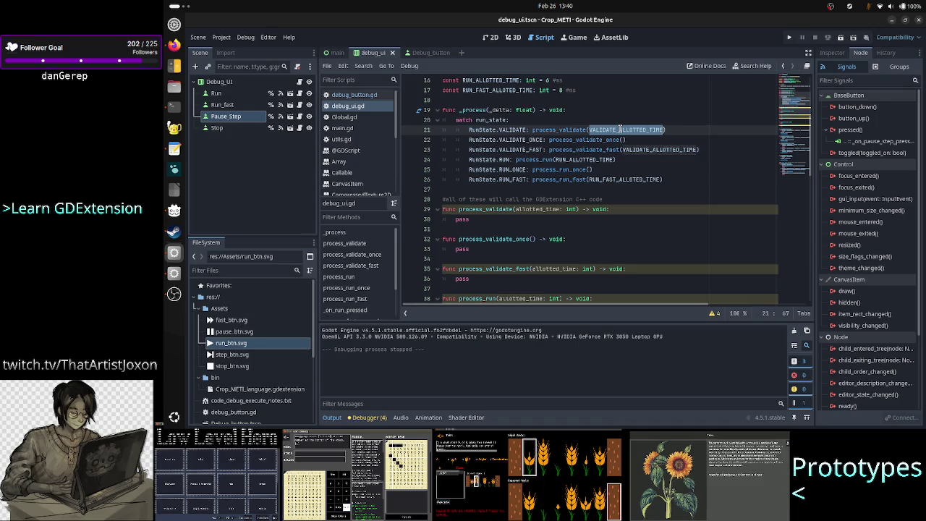
double_click(642, 150)
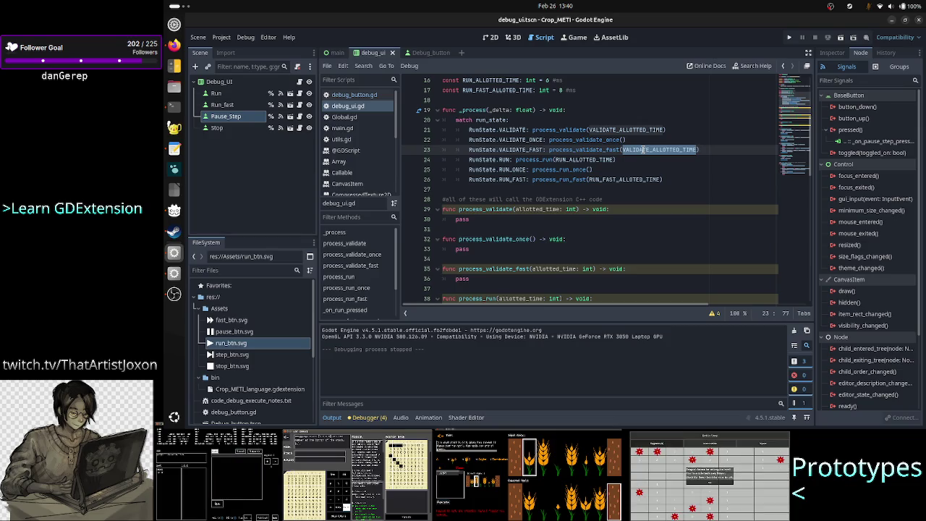
scroll(587, 147, "up", 2)
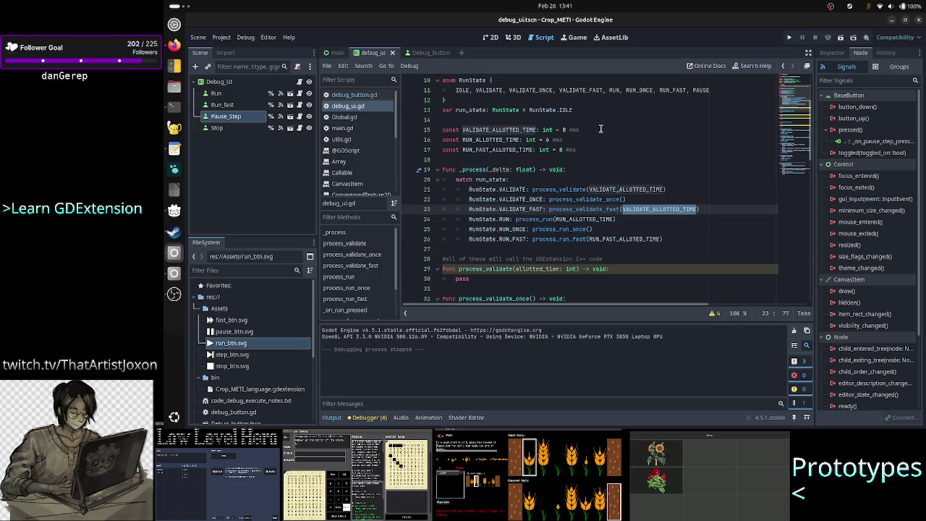
Adjust the time budgets so VALIDATE_ALLOTTED_TIME is 8 ms and RUN_ALLOTTED_TIME is 6 ms
left_click(600, 129)
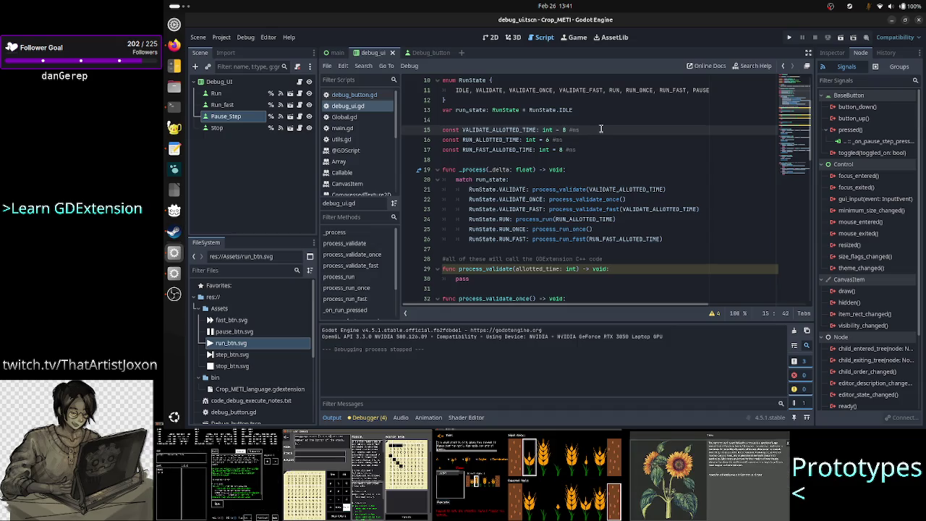
key("Left")
key("Left")
key("Left")
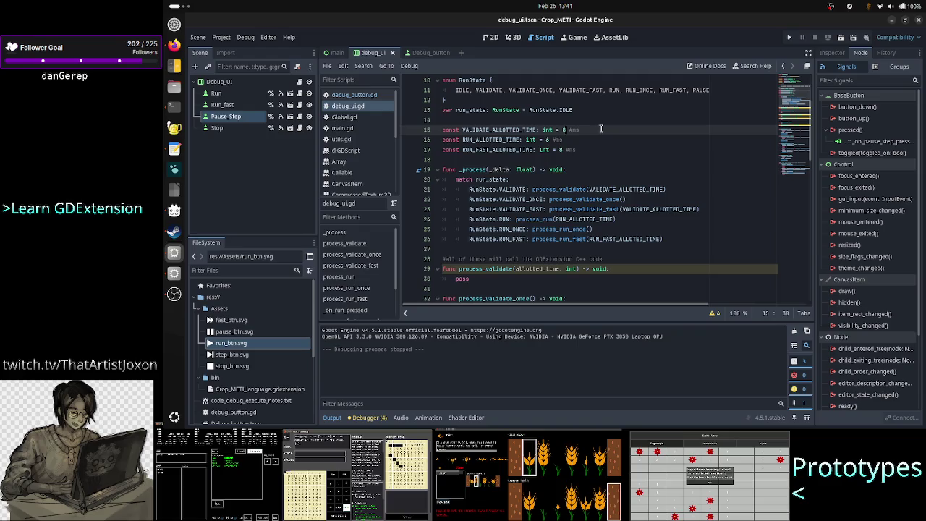
type("6")
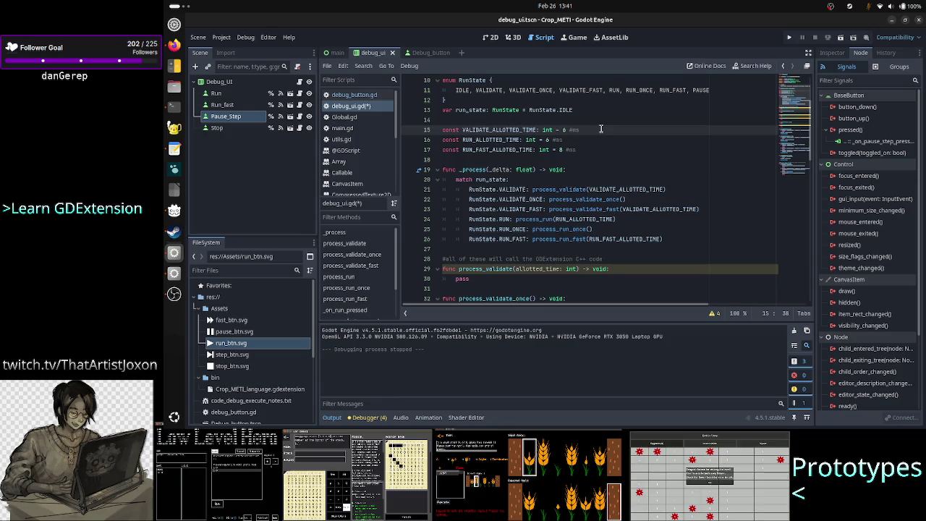
key("Down")
key("Down")
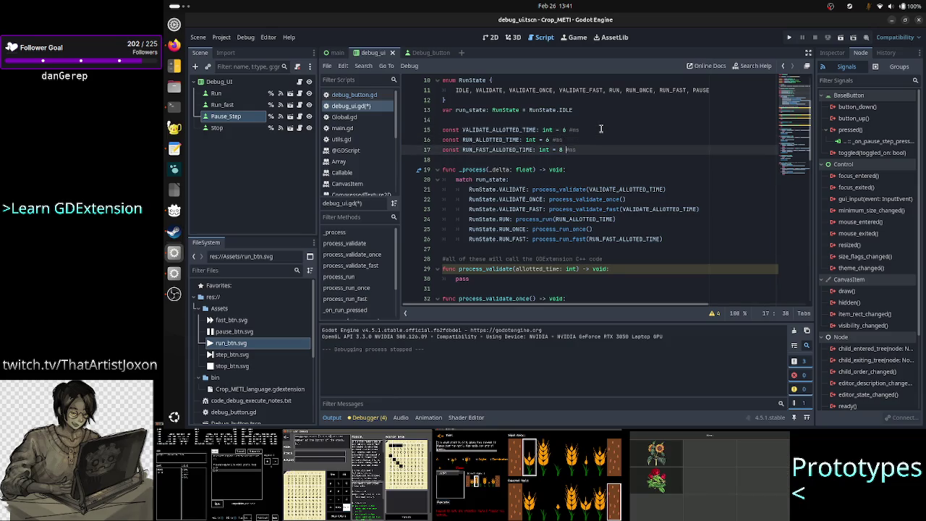
key("Up")
key("Up")
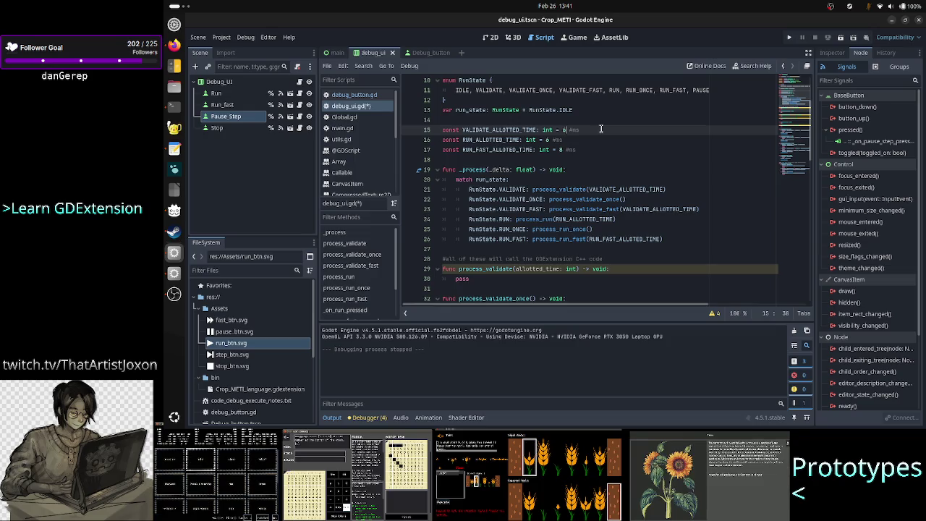
key("Down")
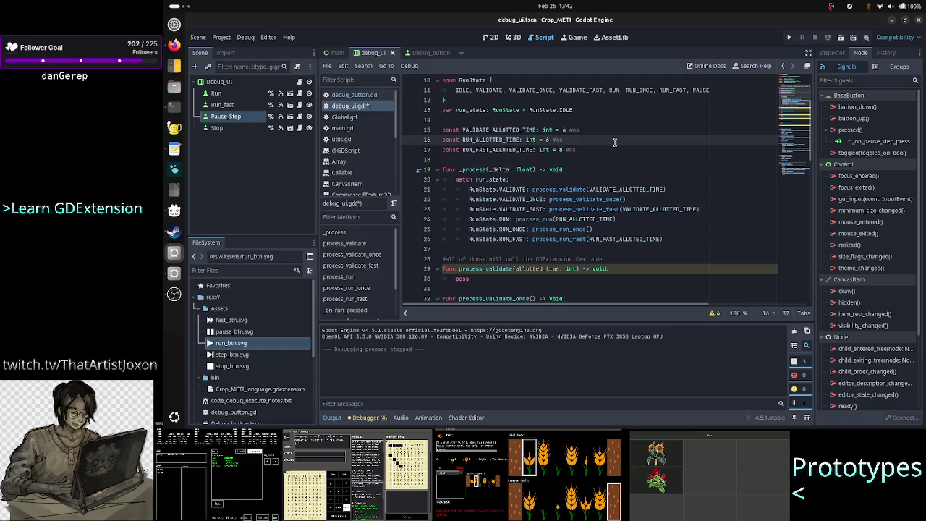
key("Up")
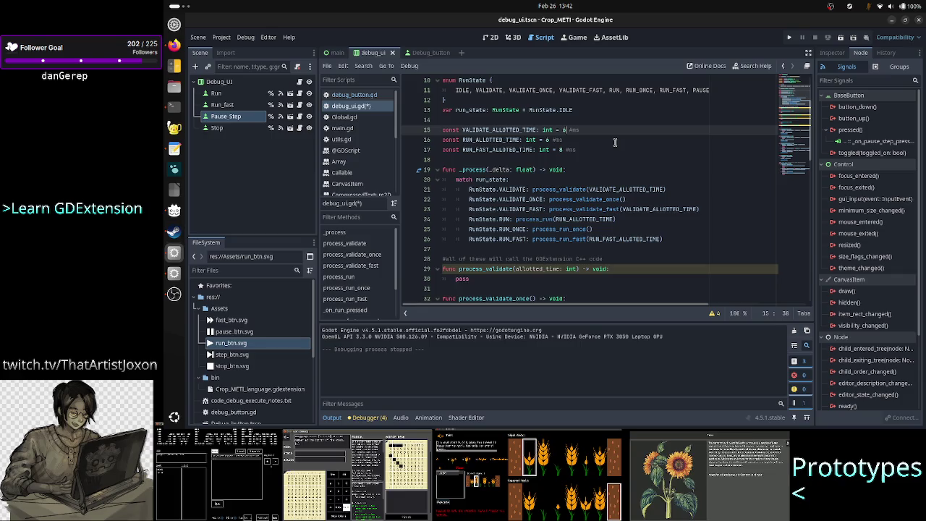
key("BackSpace")
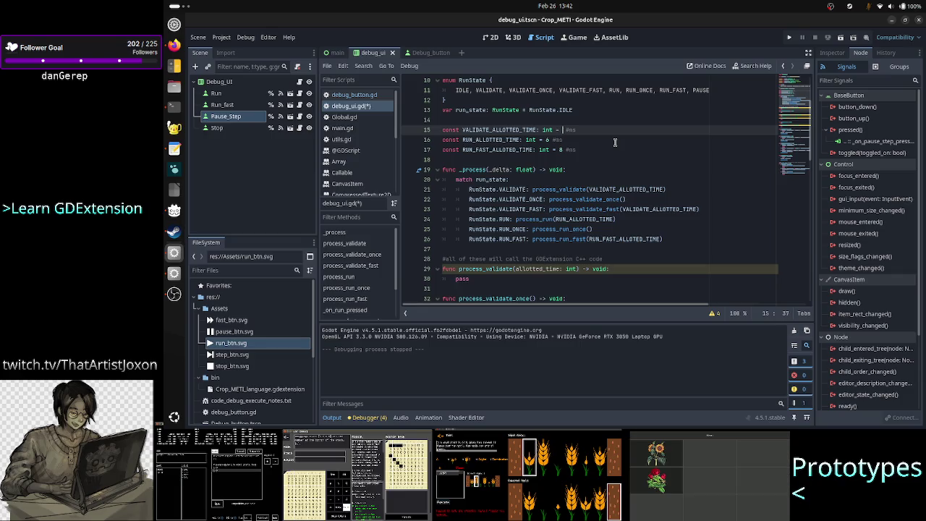
type("8")
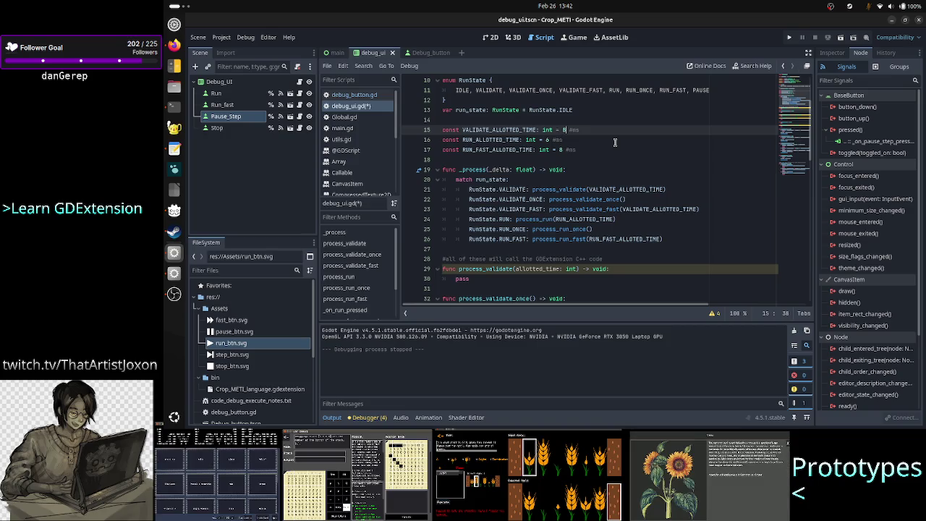
left_click(616, 142)
double_click(637, 189)
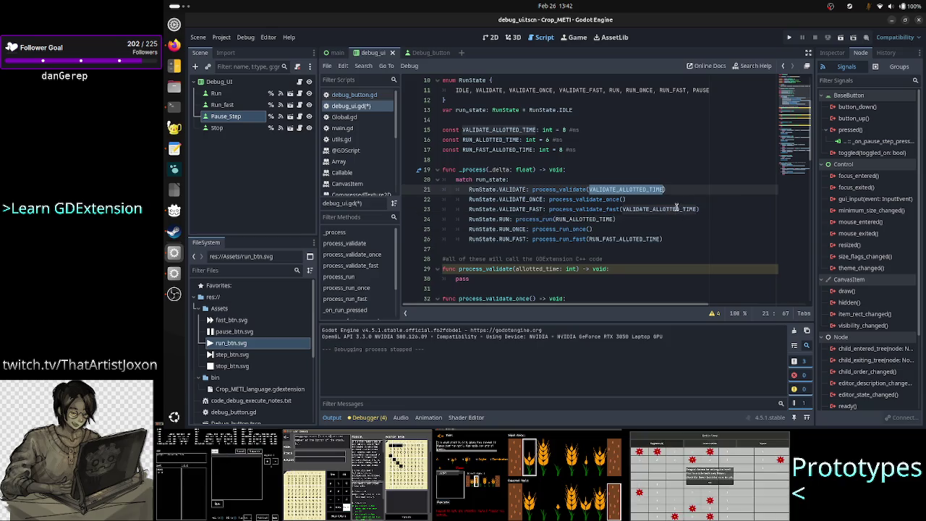
Change the VALIDATE_FAST case on line 23 to call process_validate
double_click(574, 189)
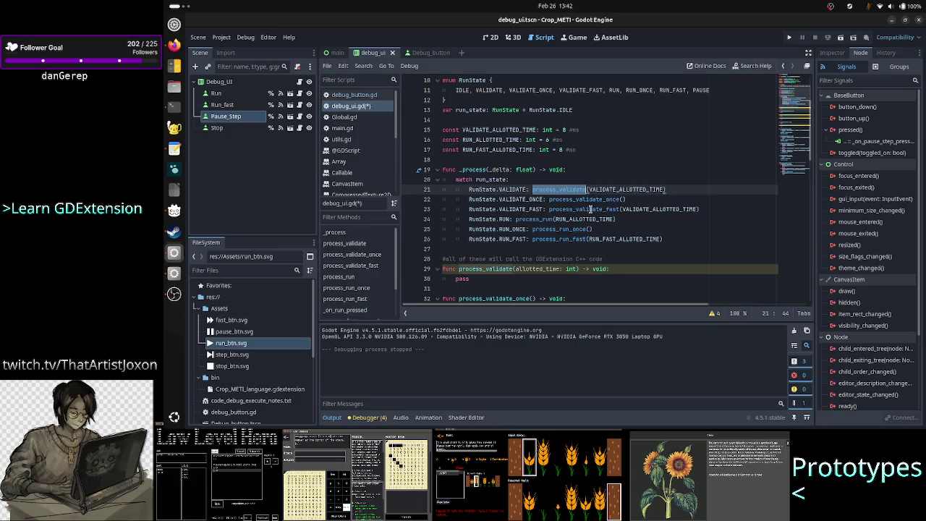
left_click(615, 209)
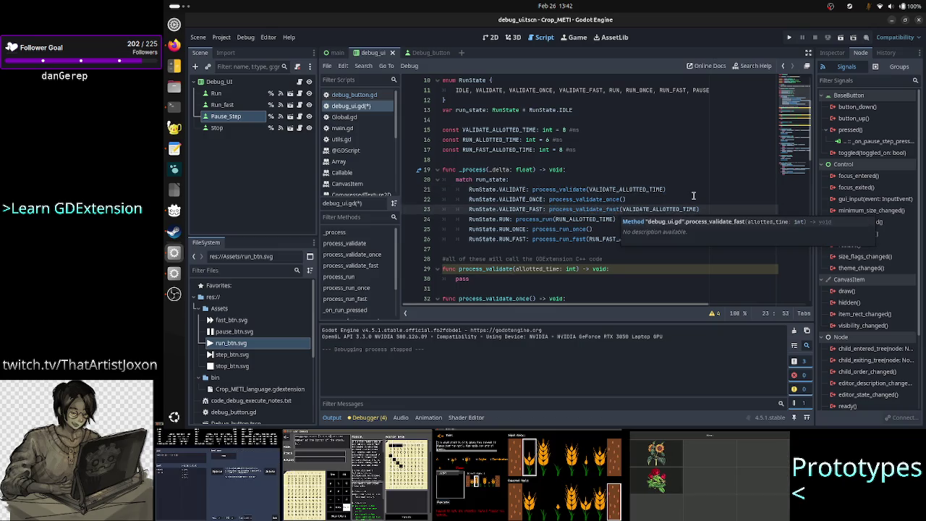
key("BackSpace")
key("BackSpace")
key("BackSpace")
key("Delete")
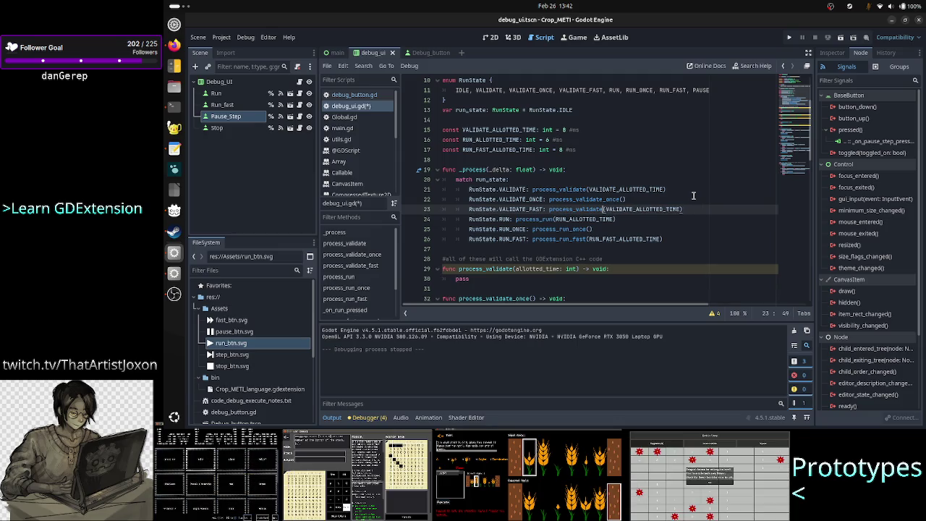
Delete the unused process_validate_fast function definition
key("Down")
key("Down")
key("Down")
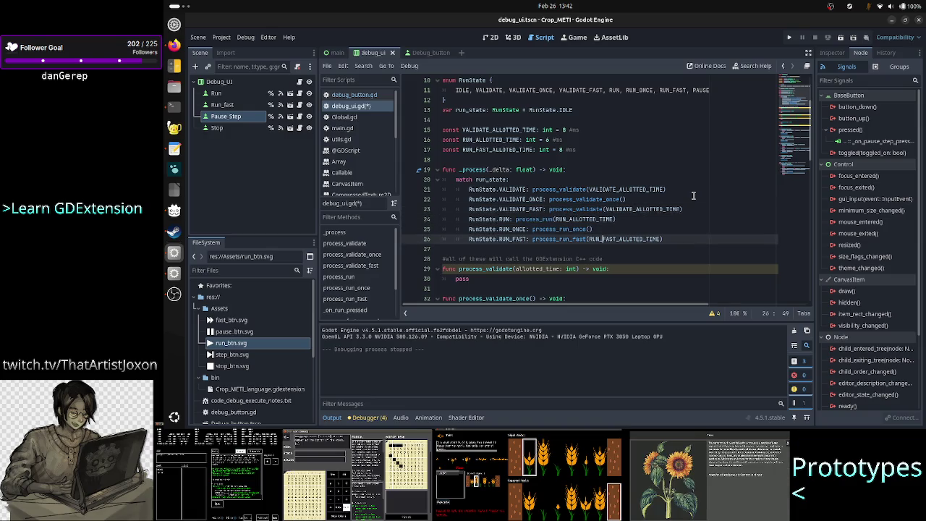
key("Up")
key("Up")
key("Up")
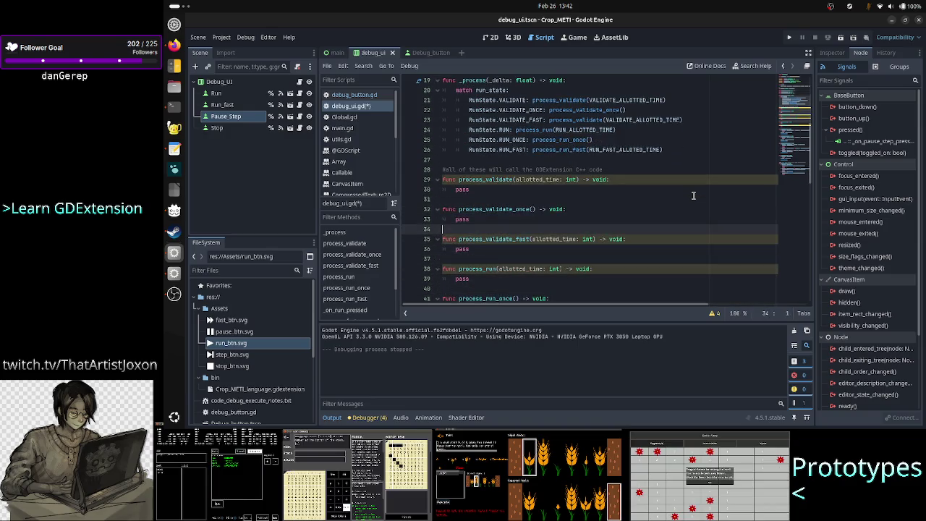
key("Down")
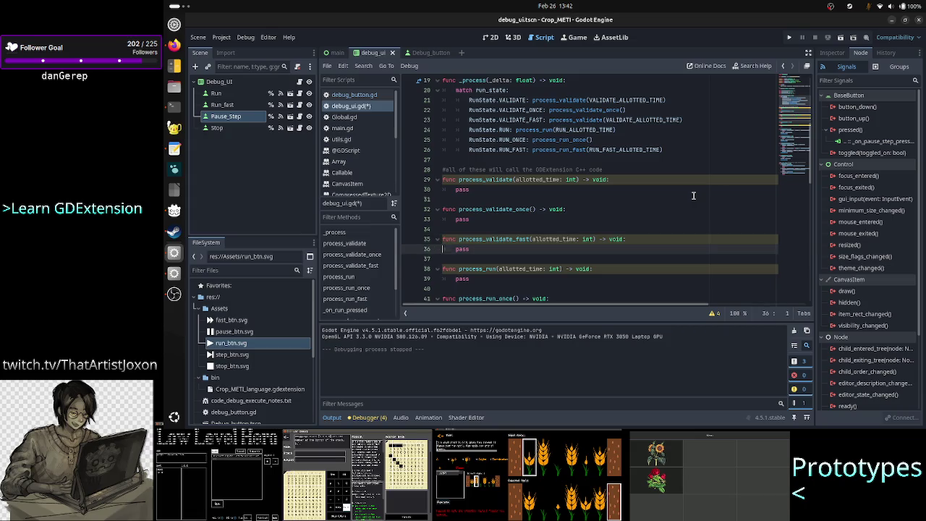
key("Right")
key("Right")
key("Right")
key("Right")
key("Right")
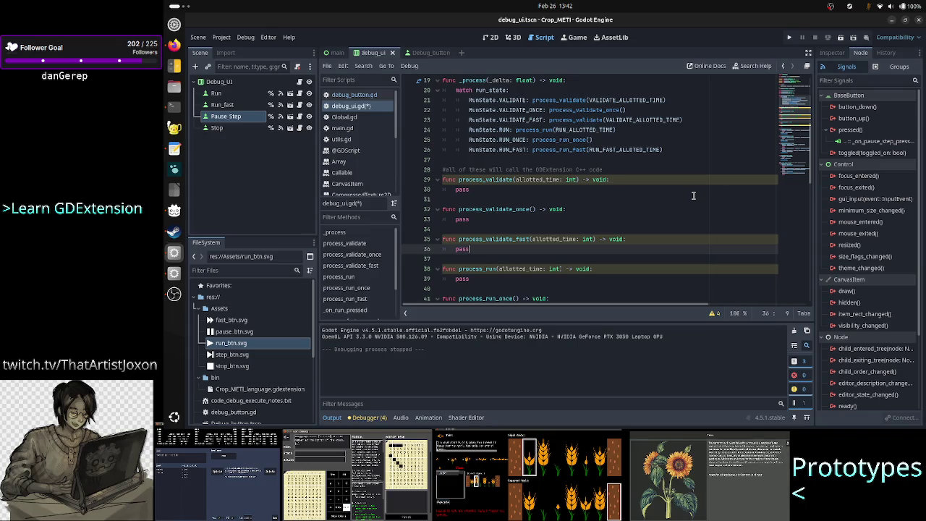
key("Up")
key("Up")
key("Up")
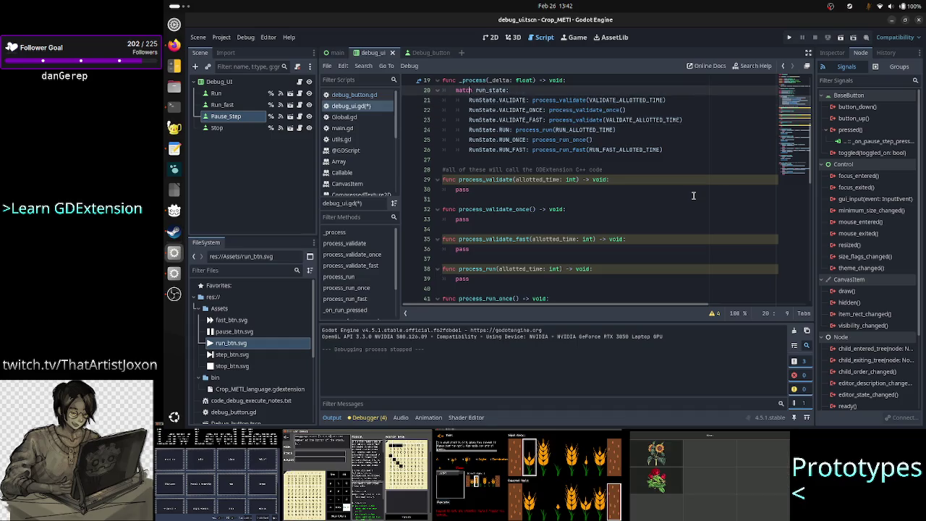
key("Down")
key("Right")
key("Right")
key("Right")
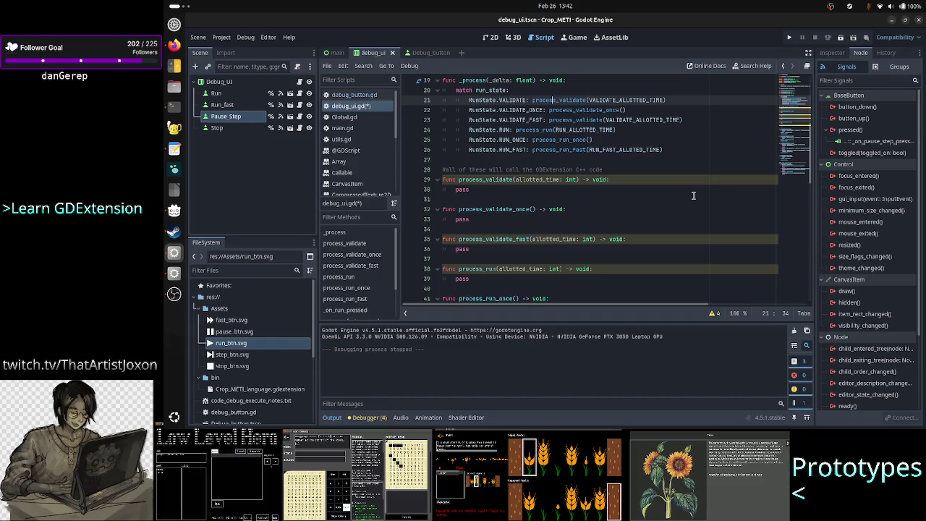
key("Down")
key("Down")
key("Down")
key("Down")
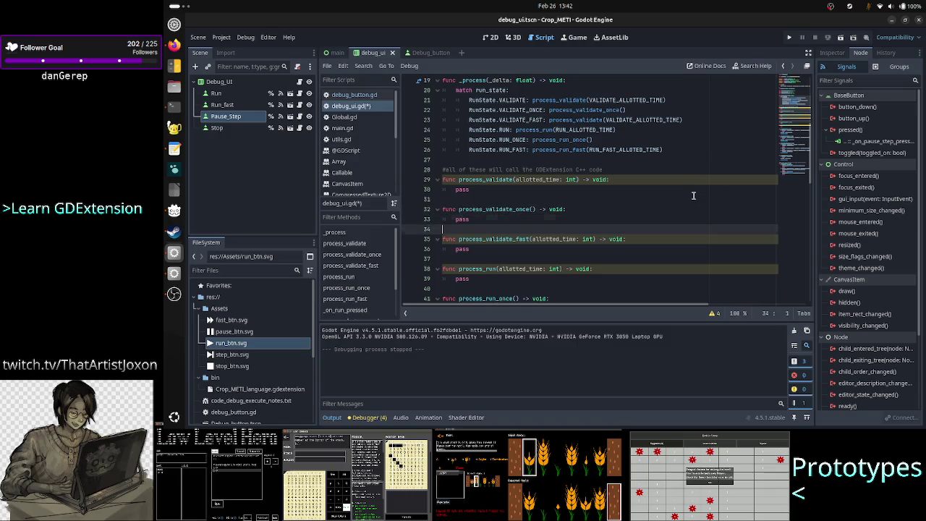
key("Home")
key("shift+Down")
key("shift+Down")
key("shift+Down")
key("Delete")
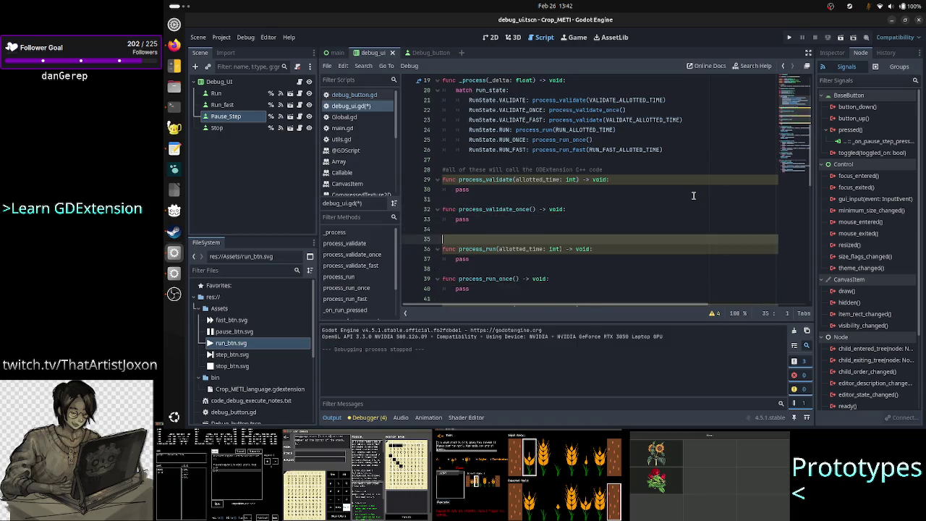
key("Up")
key("Up")
key("Up")
key("Up")
key("Up")
key("Down")
key("Down")
key("Down")
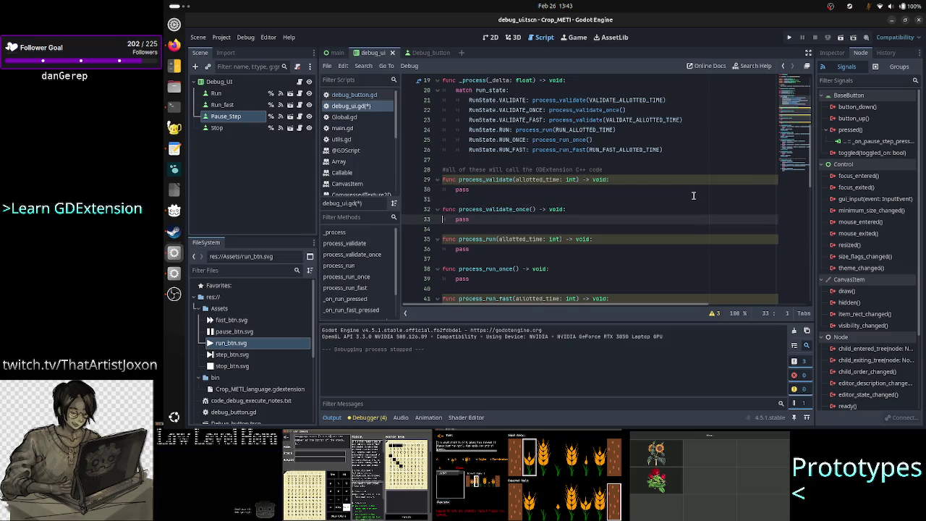
Select and review the process_validate and process_validate_once pass stubs in debug_ui.gd
key("Up")
key("Up")
key("Up")
key("shift+Down")
key("shift+Down")
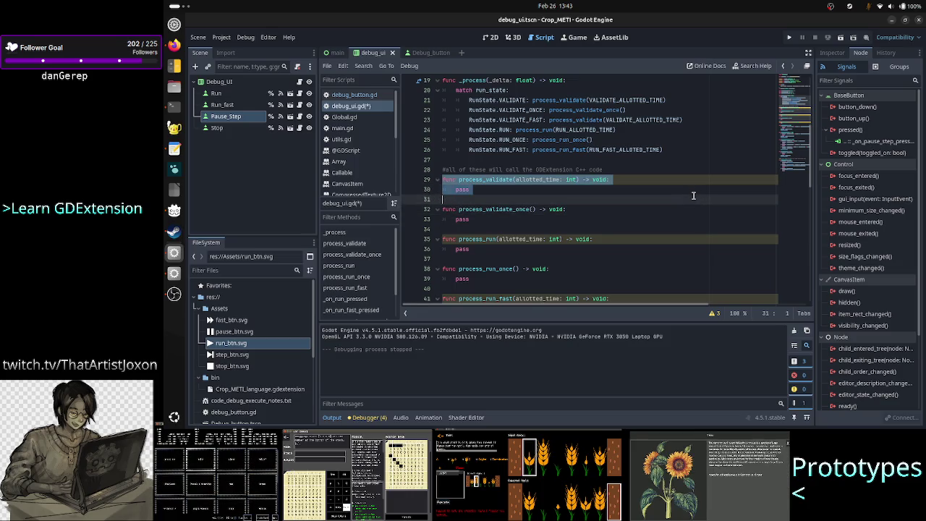
key("Down")
key("shift+Down")
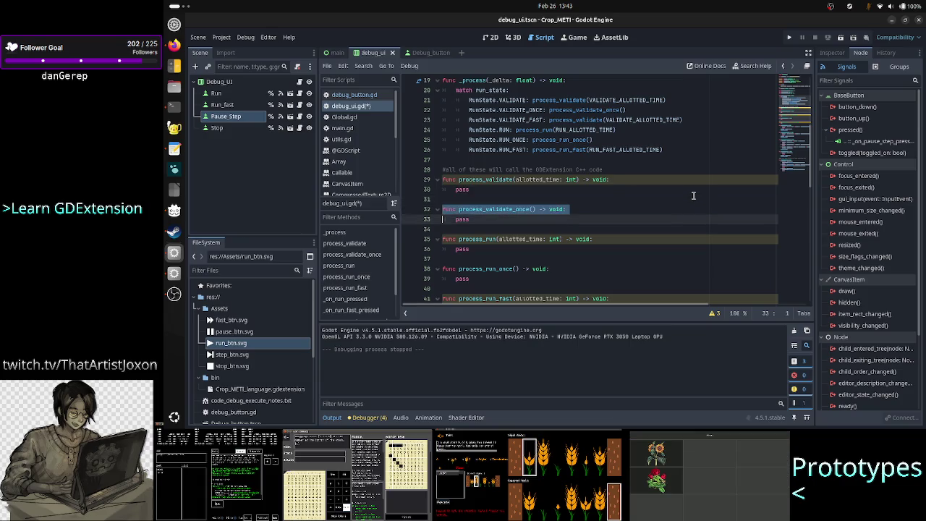
key("shift+End")
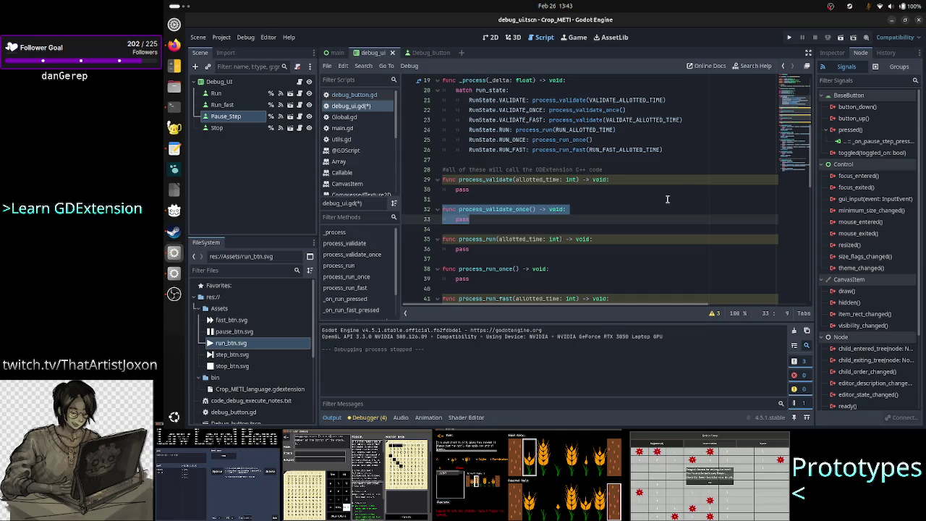
key("Up")
key("Up")
key("Up")
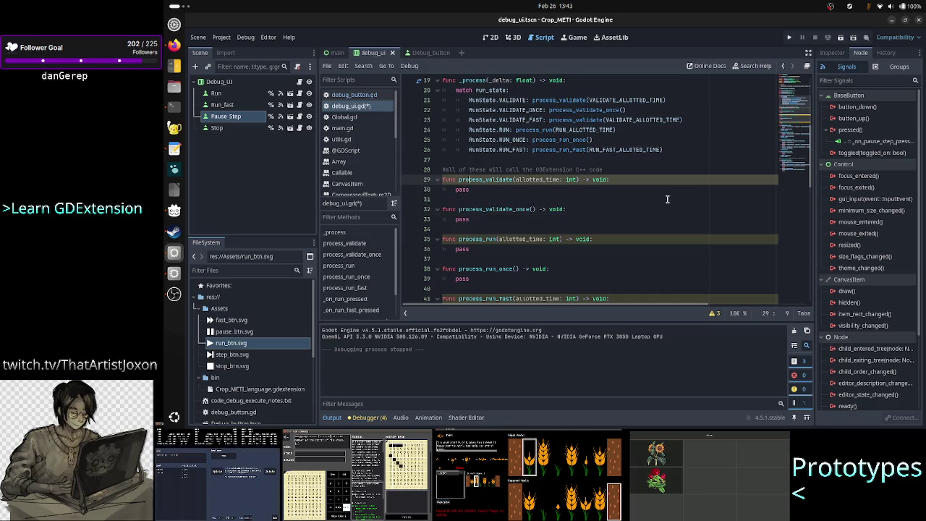
key("Down")
key("Down")
key("Down")
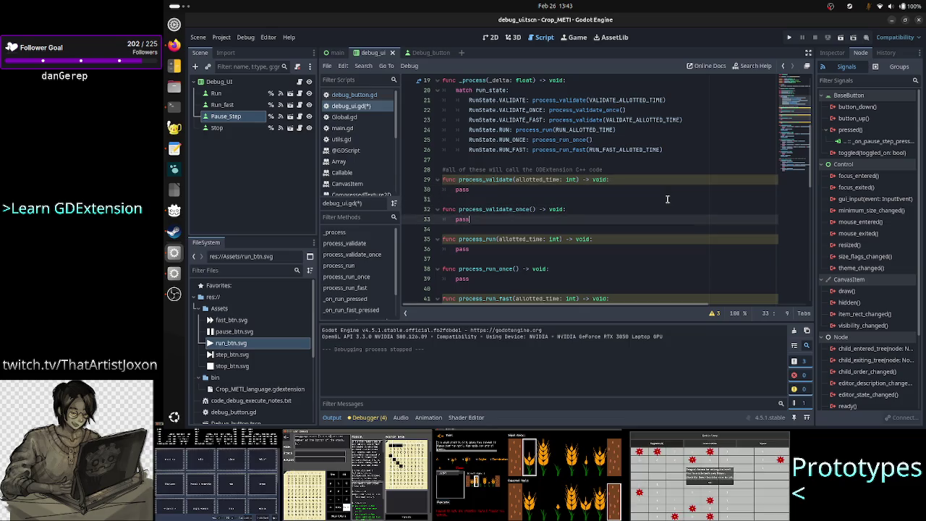
key("Up")
key("Up")
key("Up")
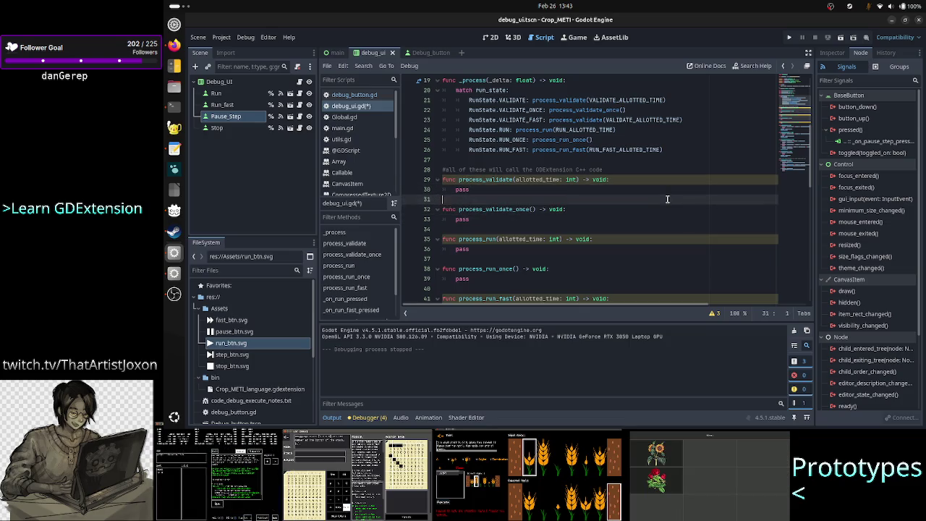
Try a new line above pass in process_validate, undo it, and check the other stubs
key("ctrl+shift+Return")
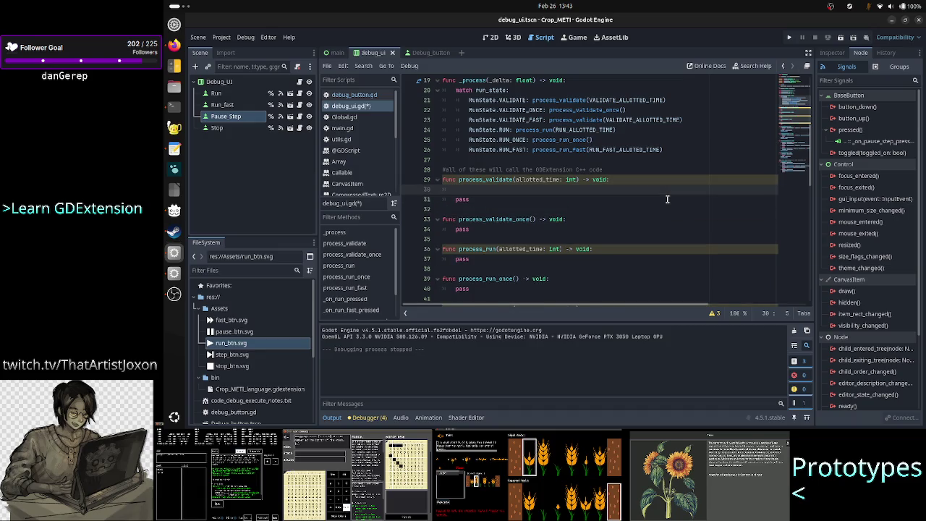
type("C++")
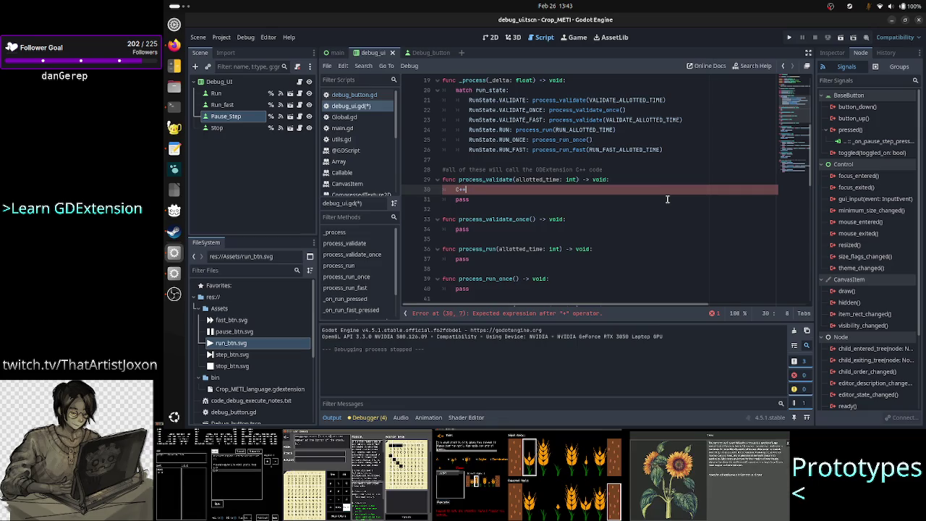
key("ctrl+z")
key("ctrl+z")
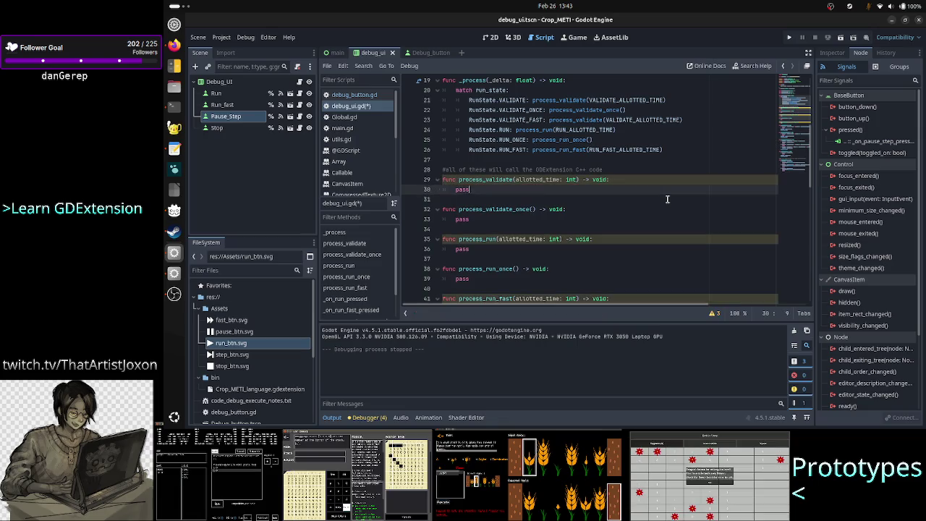
key("Down")
key("Down")
key("Down")
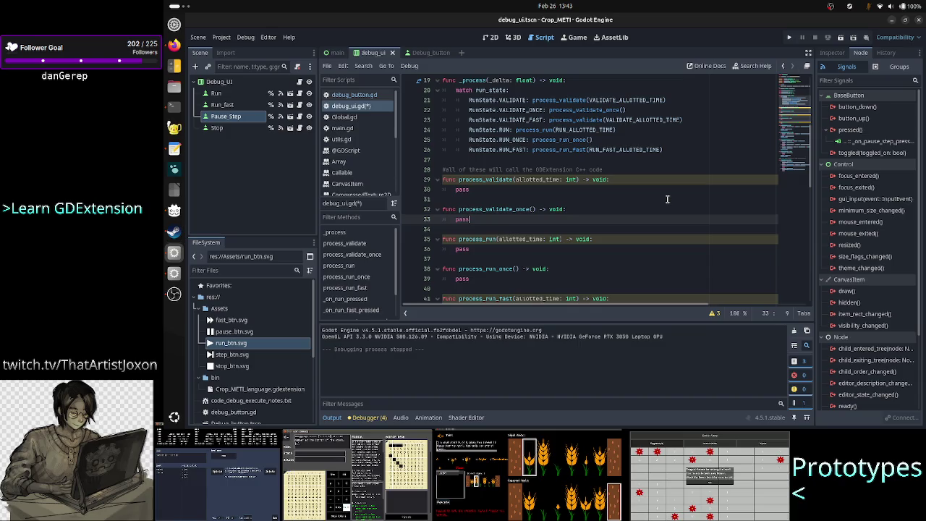
key("Down")
key("Down")
key("Down")
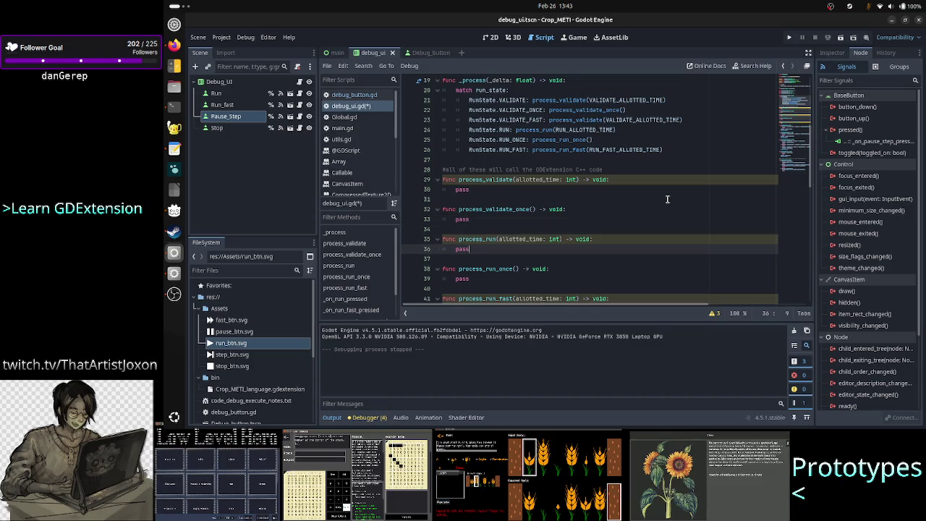
key("Up")
key("Up")
key("Up")
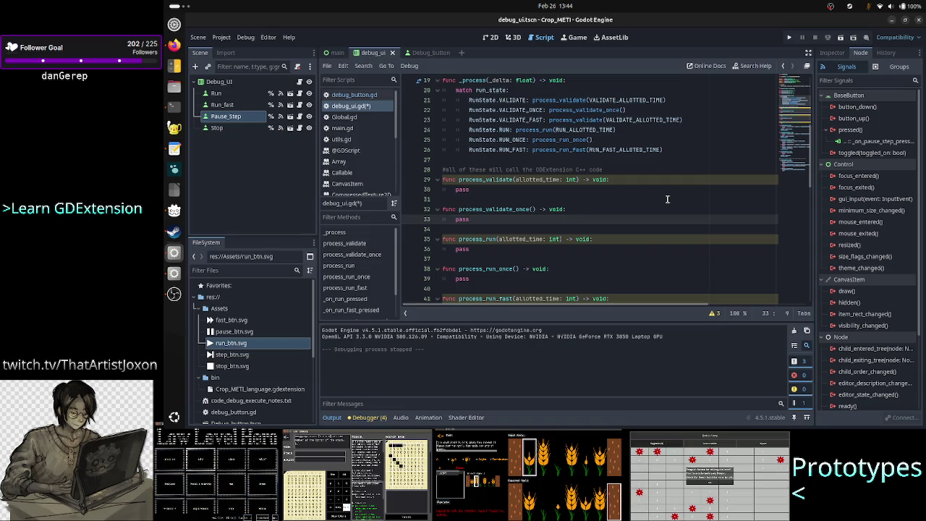
key("Up")
key("End")
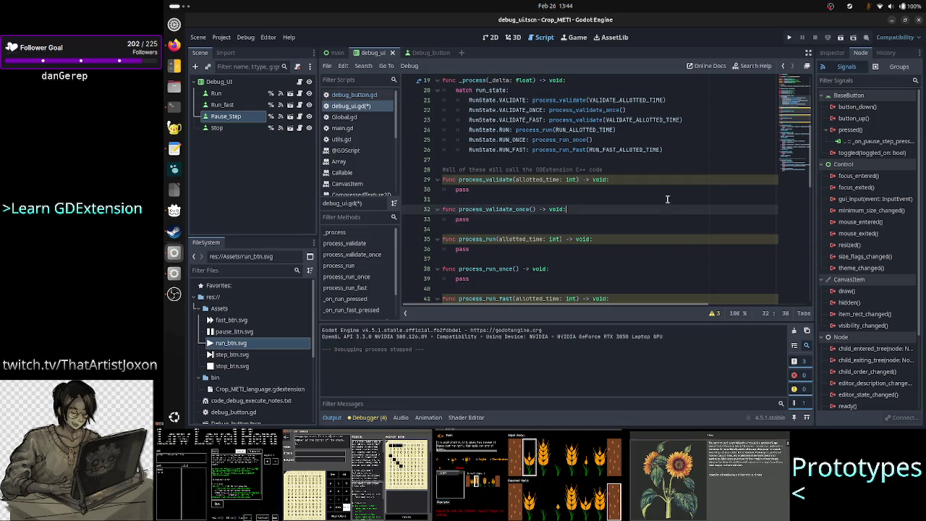
key("Down")
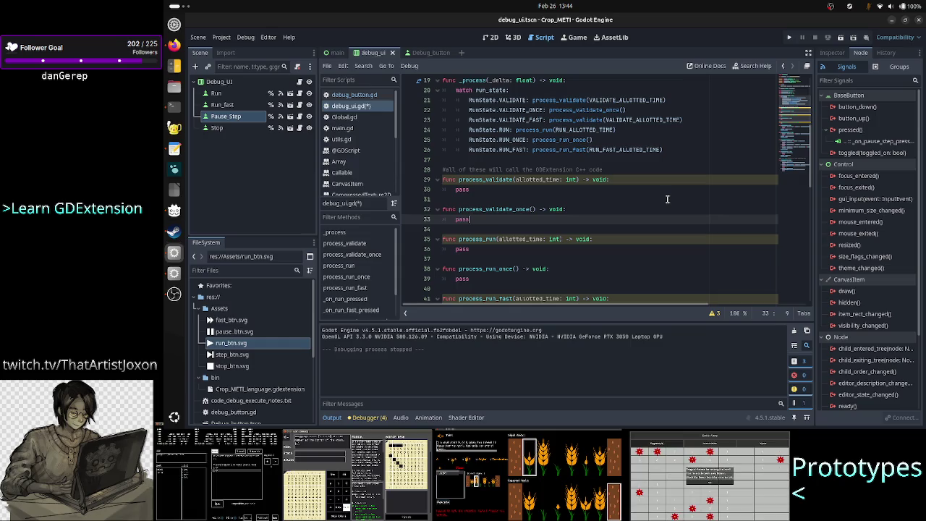
In the notes, add a new first line reading 'UI code Logic code'
left_click(174, 149)
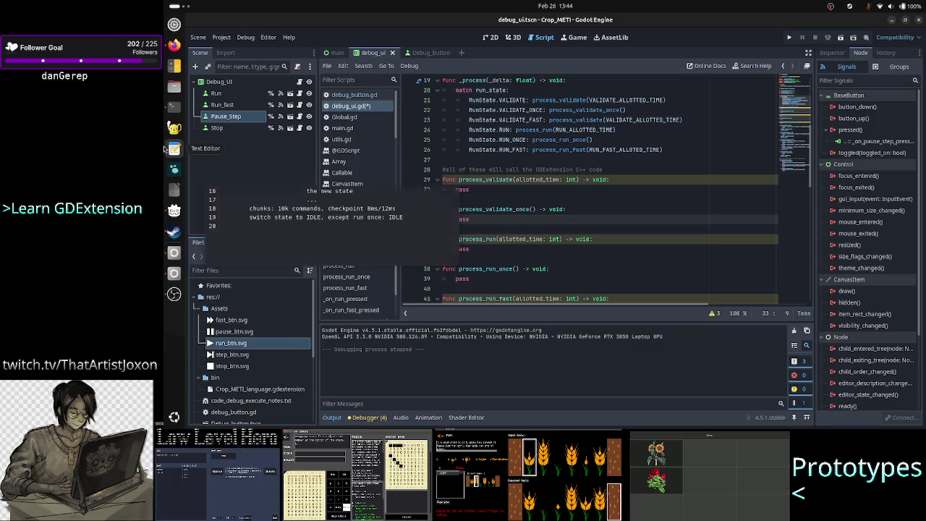
key("Up")
key("Up")
key("Up")
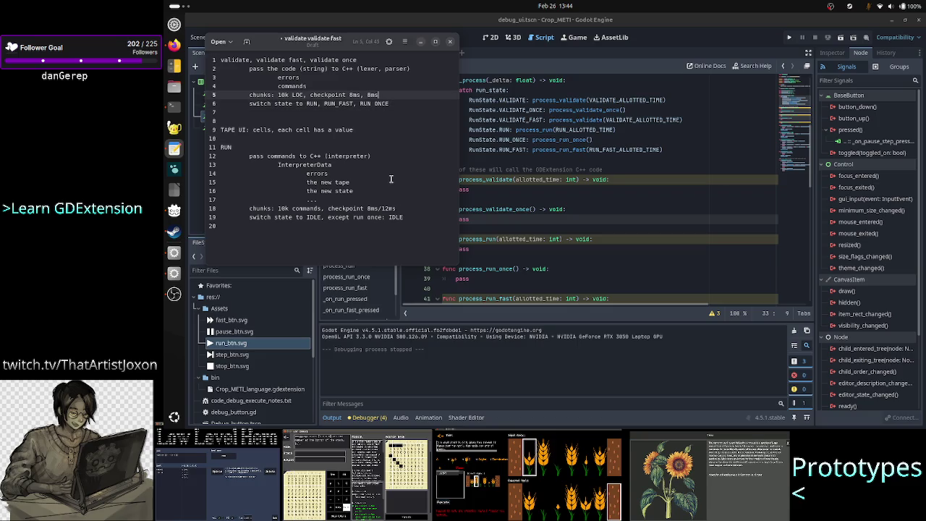
key("ctrl+Home")
key("Return")
key("Return")
key("Up")
key("Up")
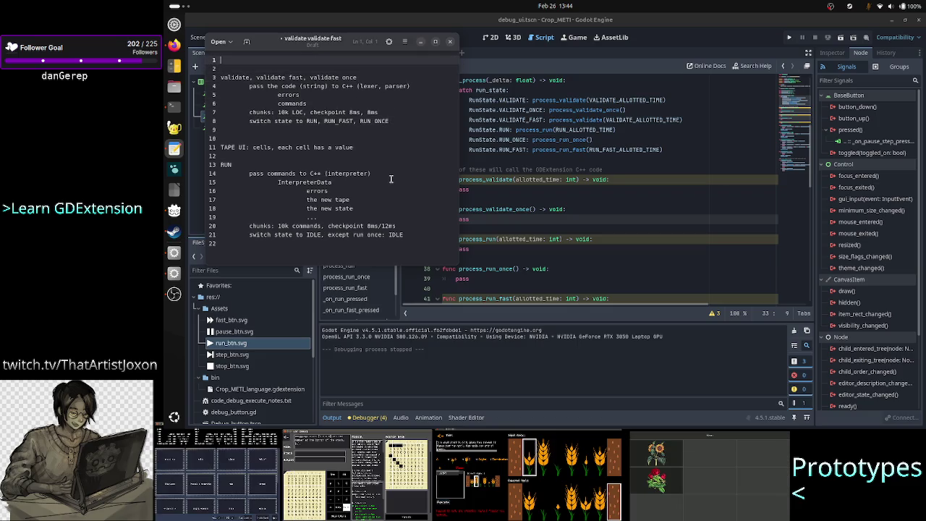
type("UI ")
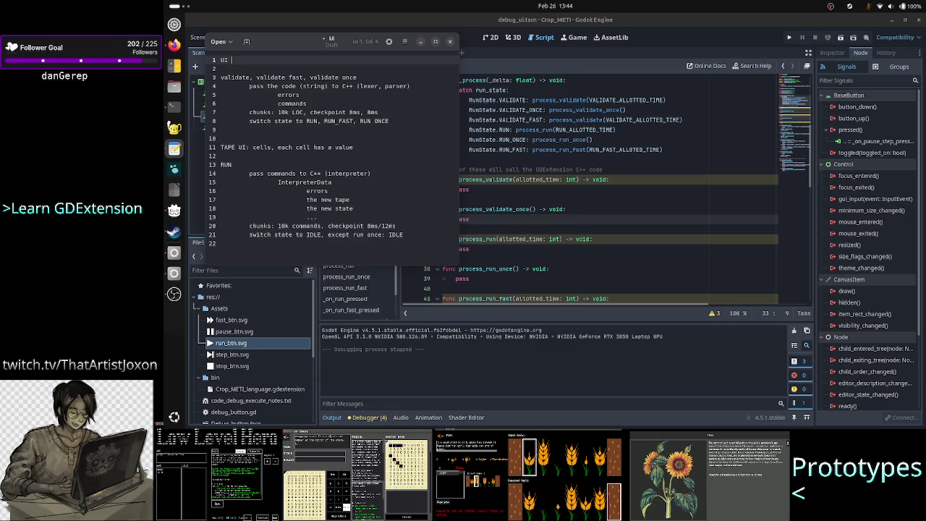
type("code")
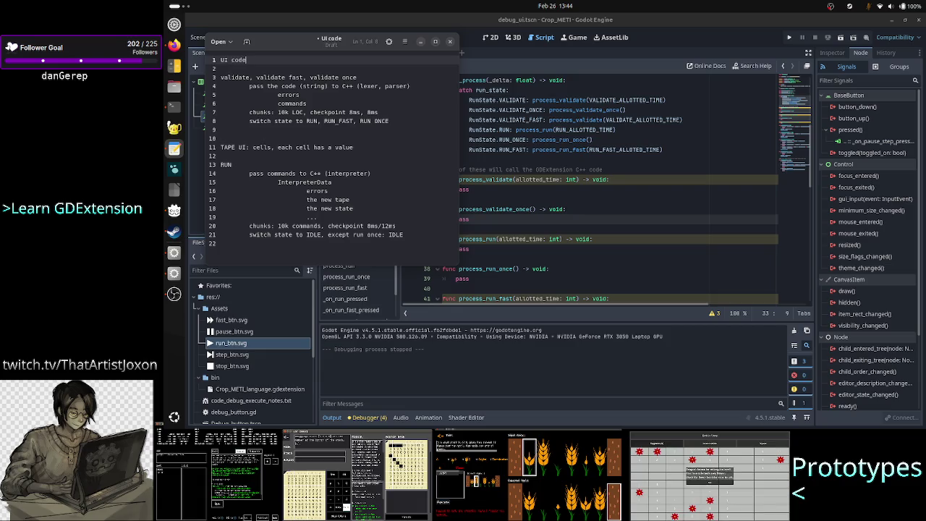
type("      L")
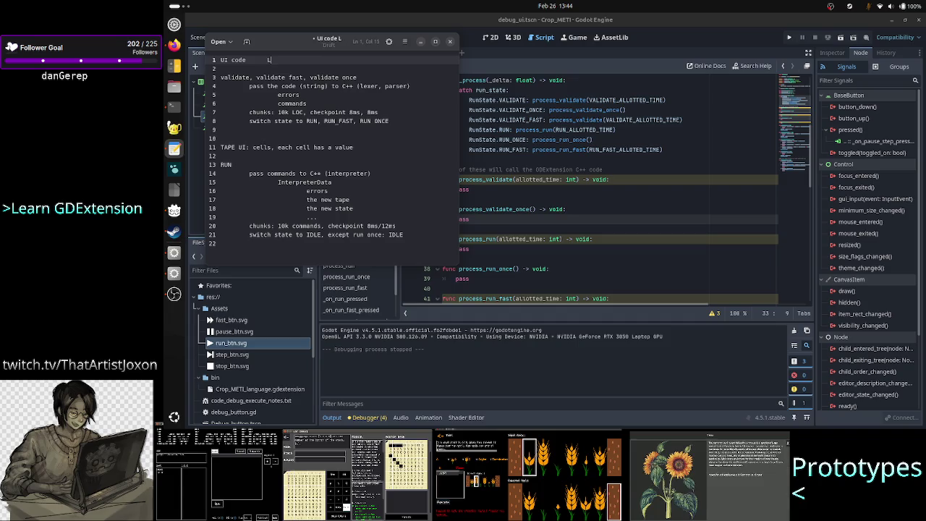
type("ogic code")
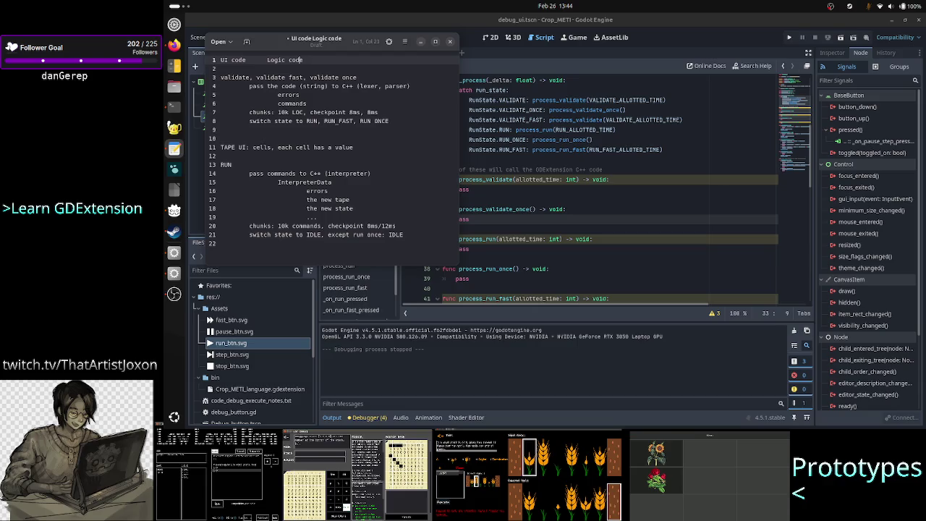
Insert '<->' between 'UI code' and 'Logic code' and open a blank line below
left_click(261, 60)
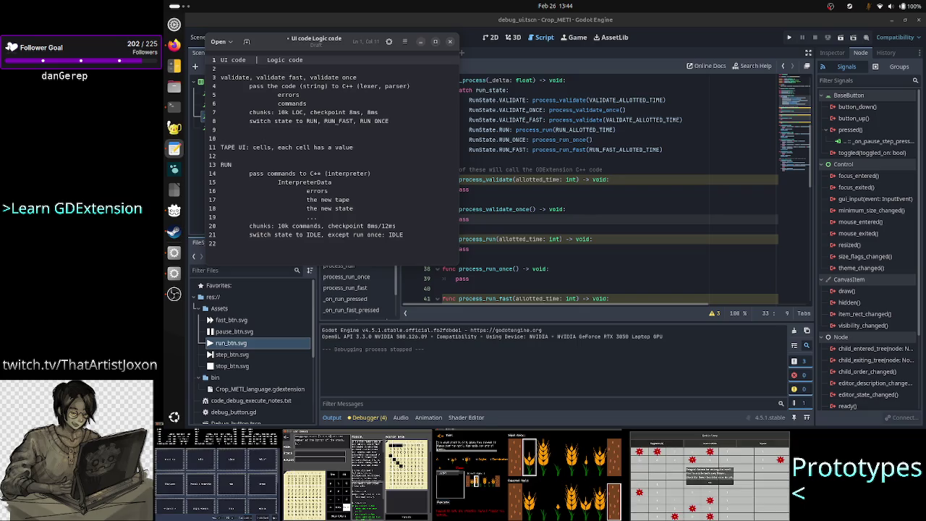
left_click(267, 59)
left_click_drag(268, 60, 297, 59)
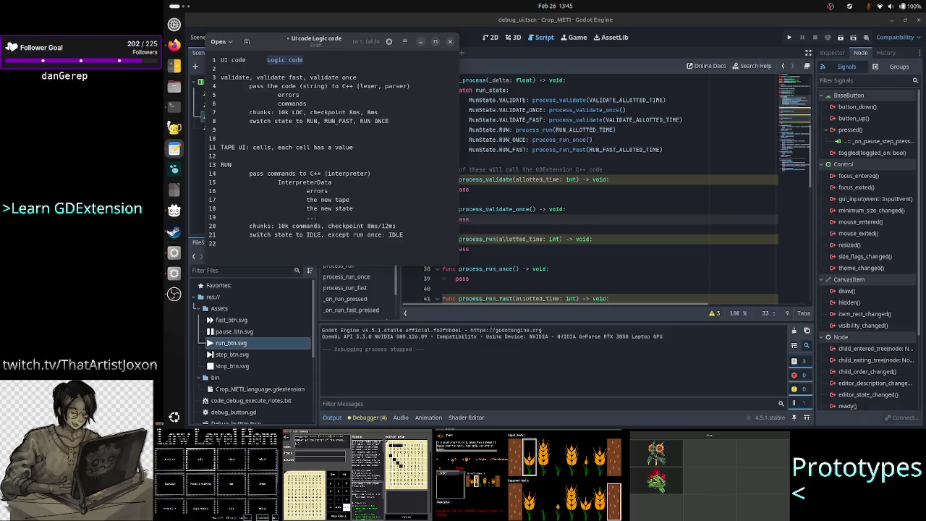
left_click(260, 60)
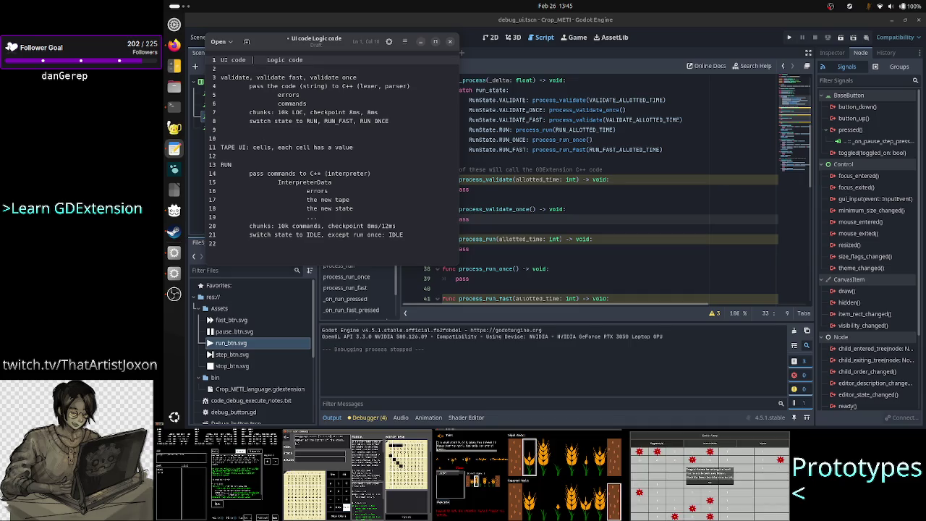
type("<->")
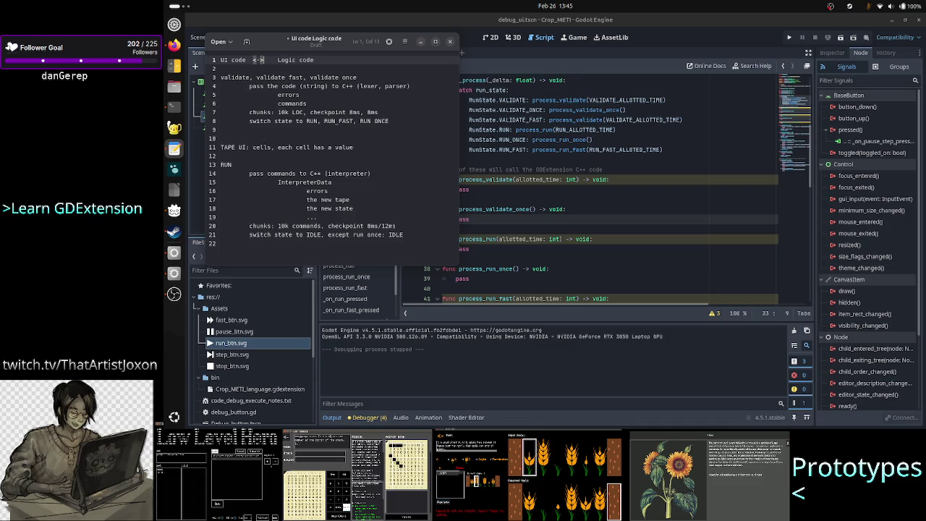
key("ctrl+Right")
key("ctrl+Right")
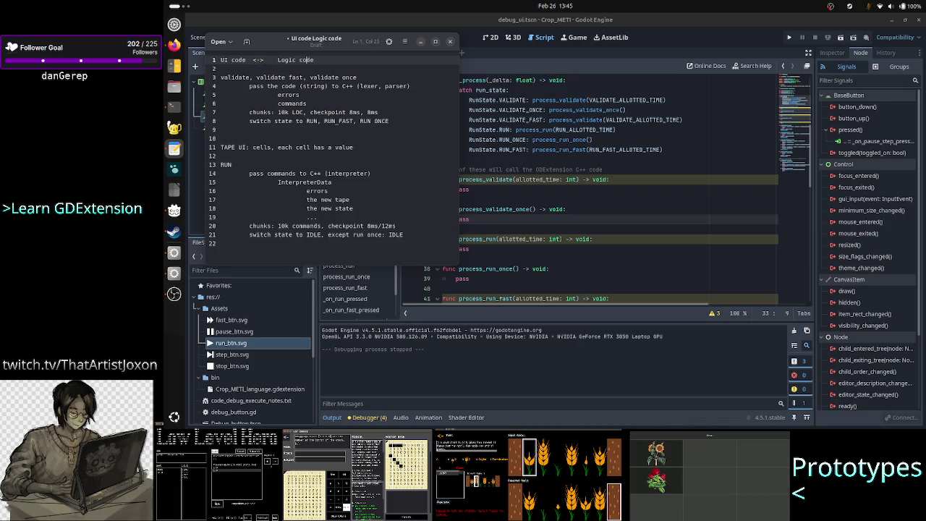
key("Return")
key("Return")
key("Return")
List UI, UI, logic, UI, logic on separate lines below the heading
key("Up")
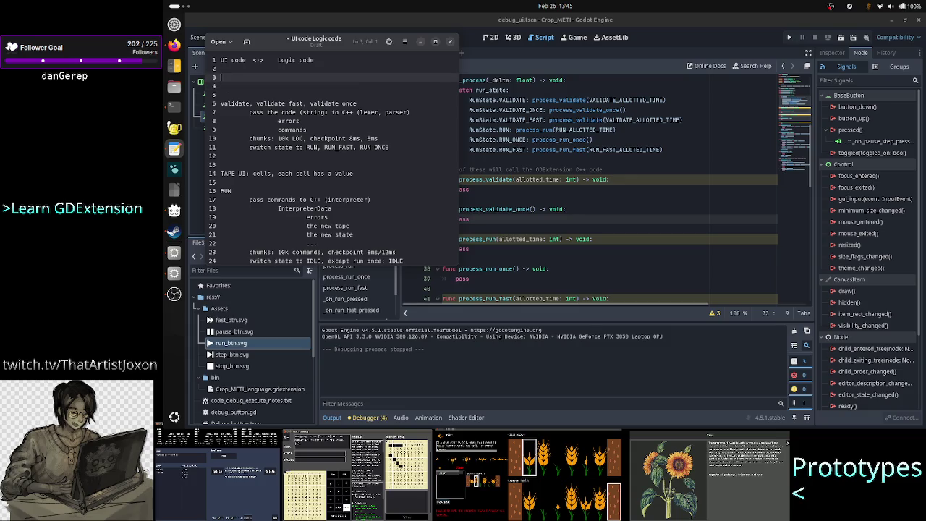
type("UI")
key("Return")
type("IO")
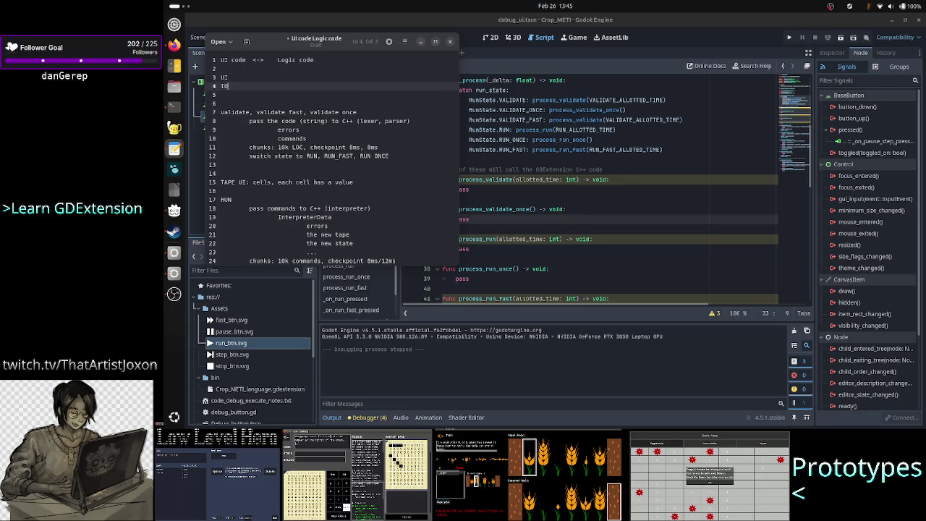
key("Return")
key("BackSpace")
key("BackSpace")
key("BackSpace")
type("UI")
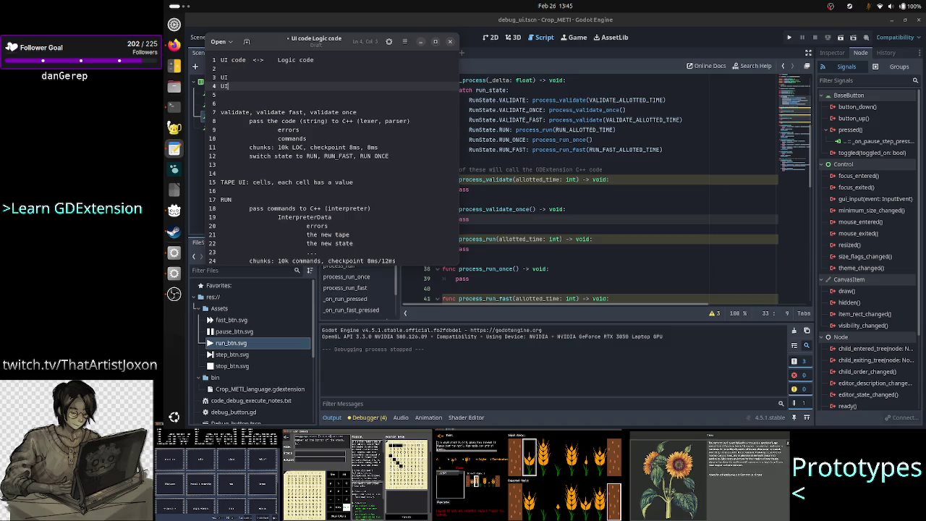
key("Return")
type("code")
key("BackSpace")
key("BackSpace")
key("BackSpace")
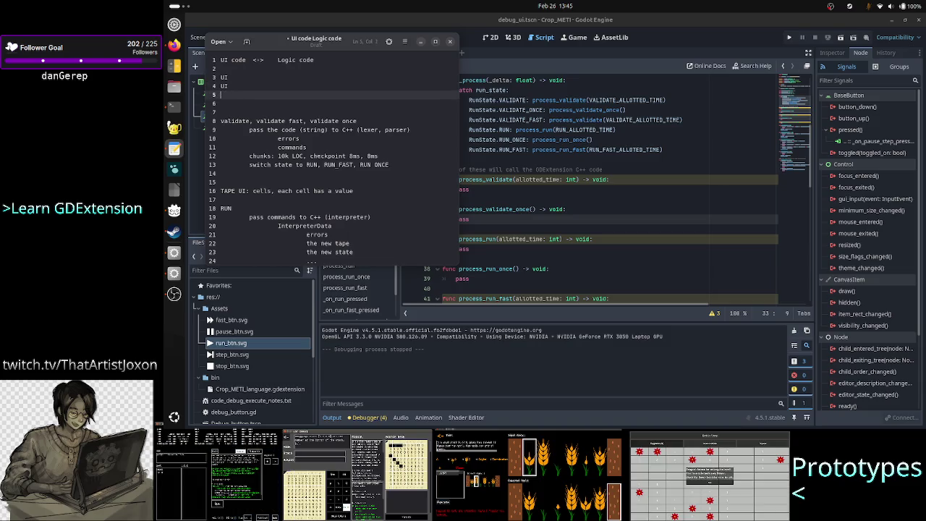
type("logic")
key("Return")
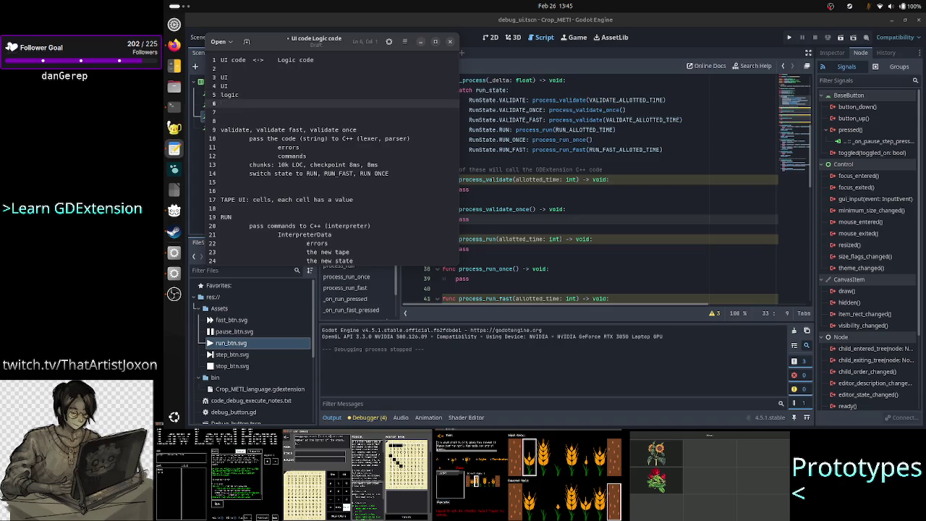
type("UI")
key("Return")
left_click(391, 182)
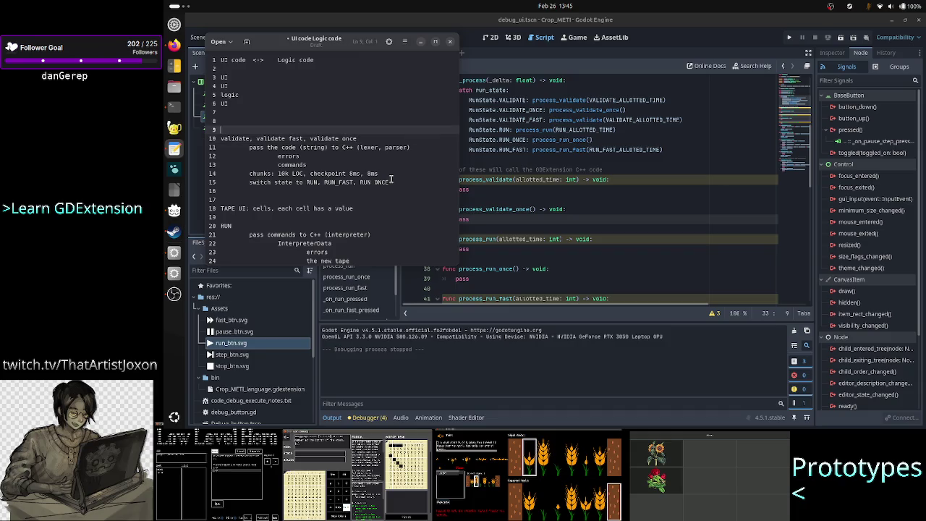
left_click(282, 106)
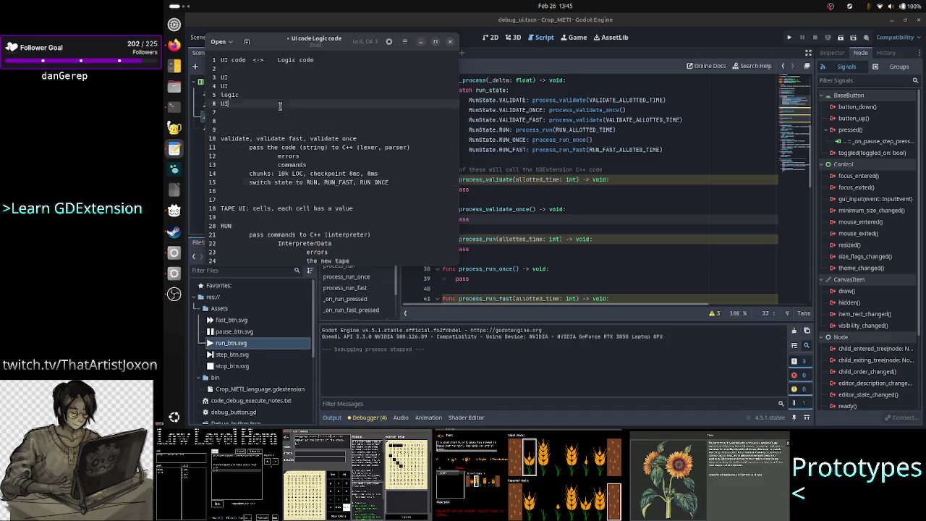
key("Down")
type("logic")
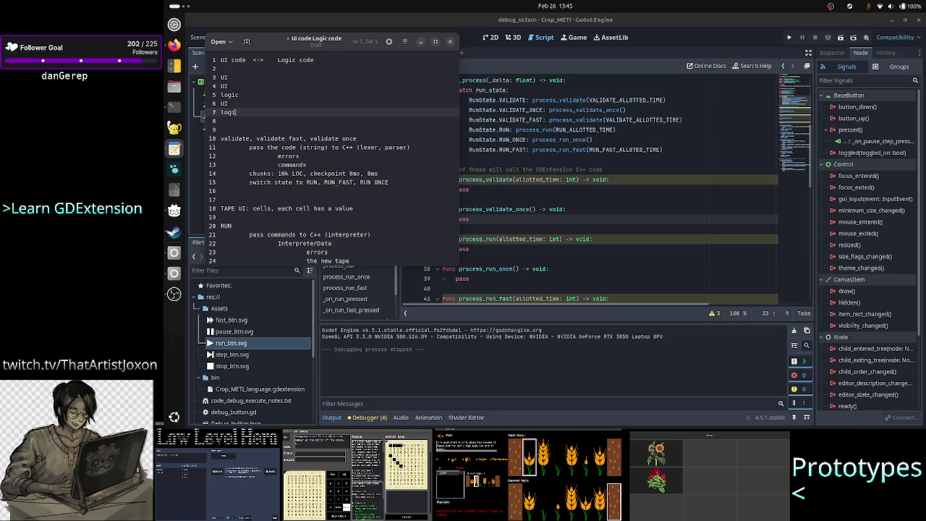
Append ': any GDScript f that calculates' to the heading line and start a new line
key("Up")
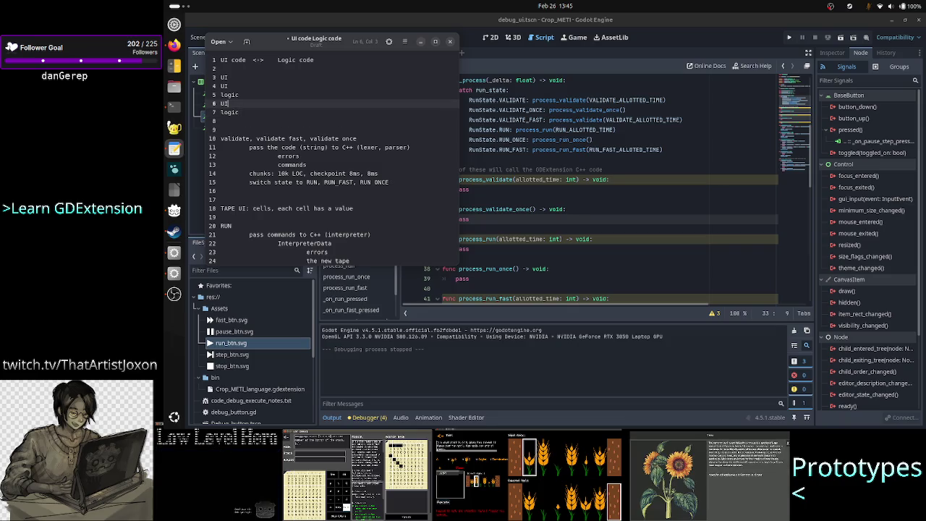
key("Down")
key("Down")
key("Up")
key("Up")
key("Up")
key("Up")
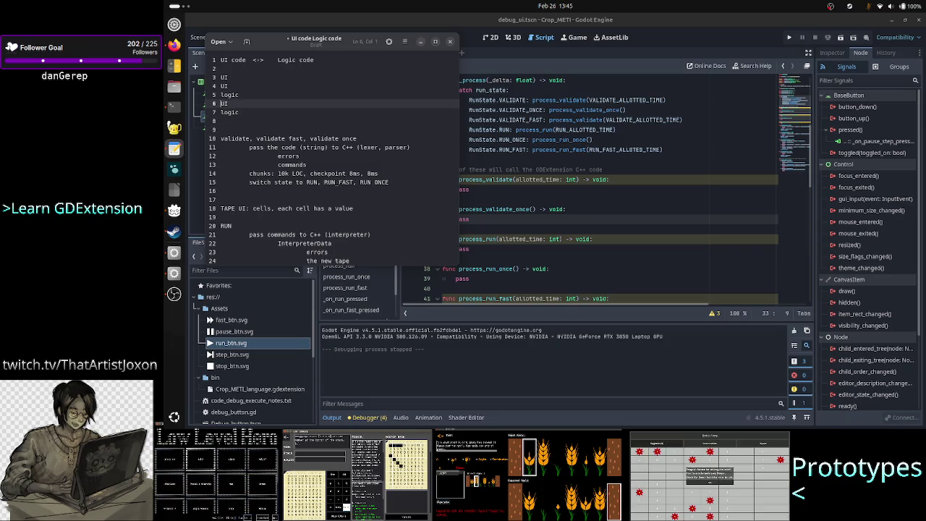
key("Up")
key("End")
type(": ")
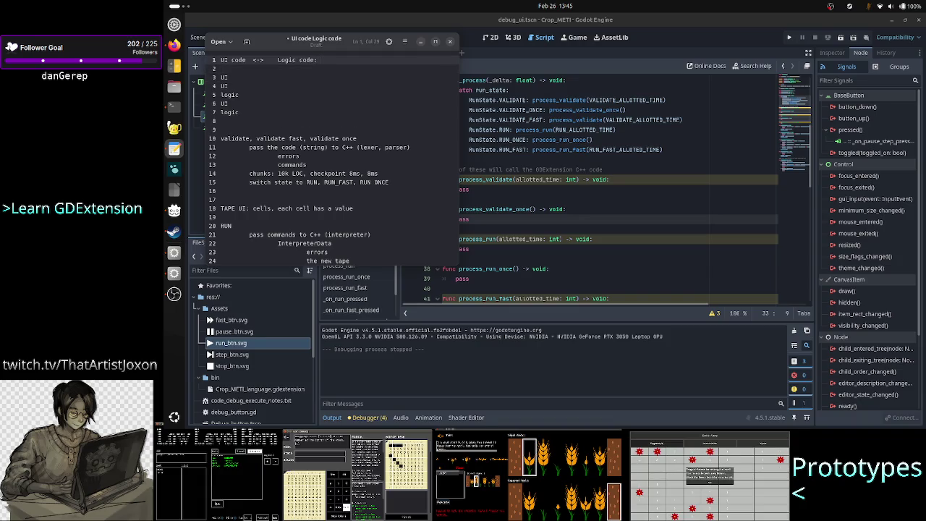
type("any GDSc")
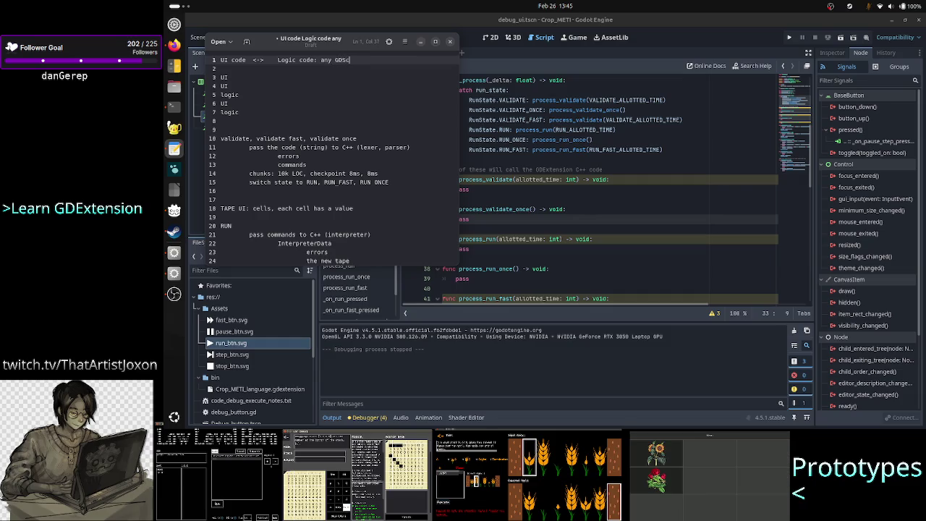
type("ript f")
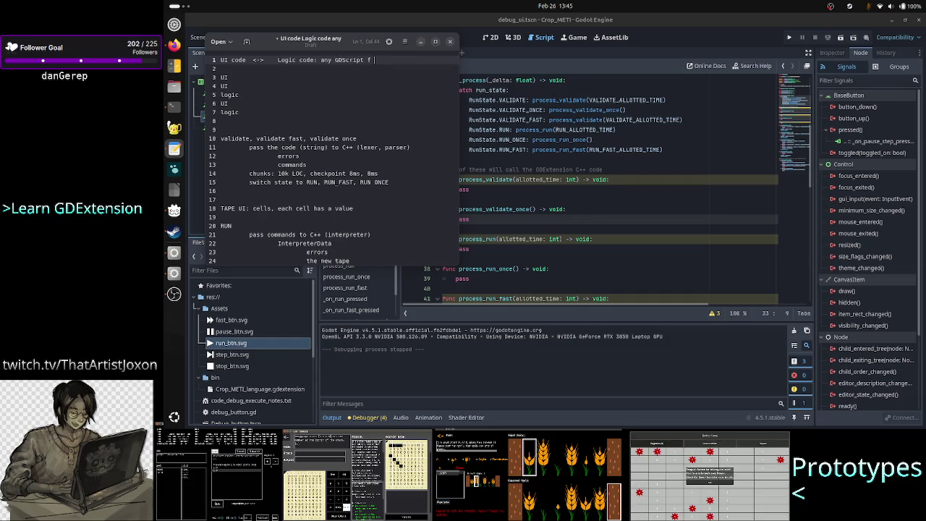
type(" that do")
key("BackSpace")
key("BackSpace")
type("cal")
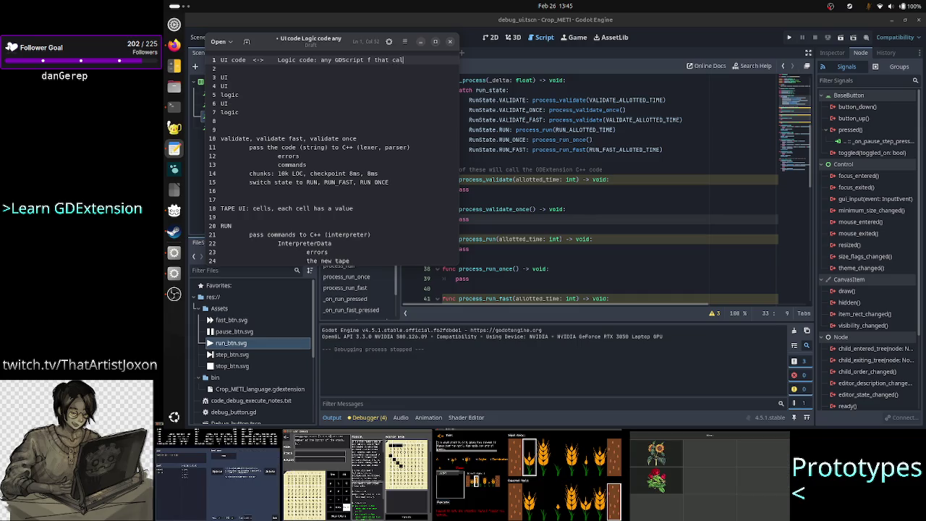
type("culates")
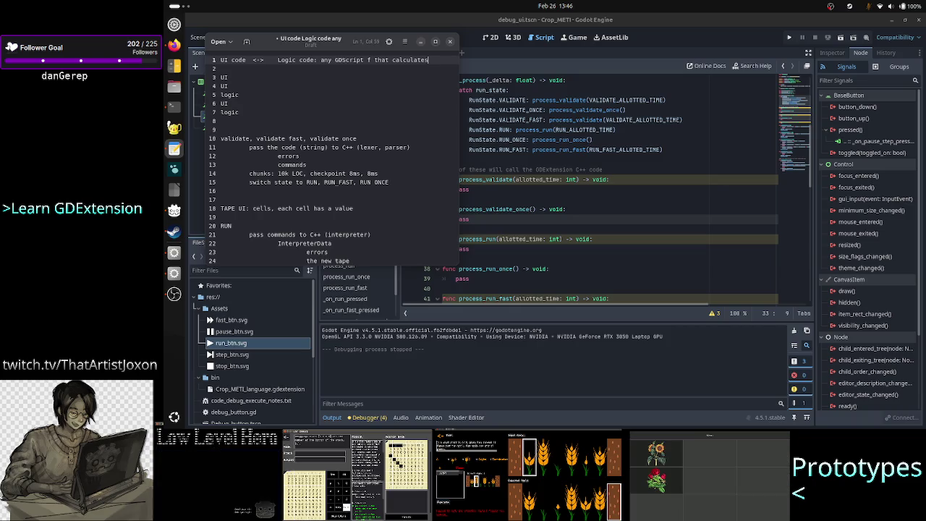
key("Return")
Add an indented 'C++ code' line beneath the heading
key("Tab")
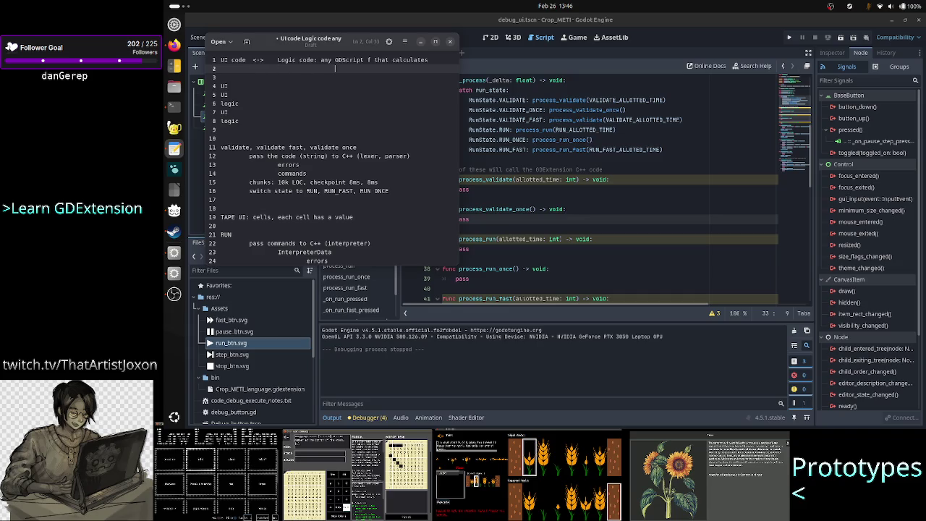
type("C++")
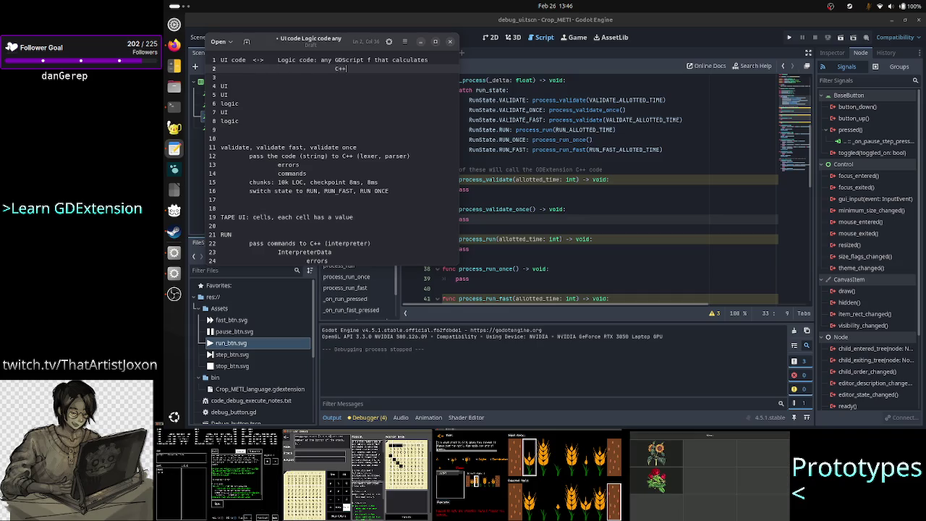
type(" code")
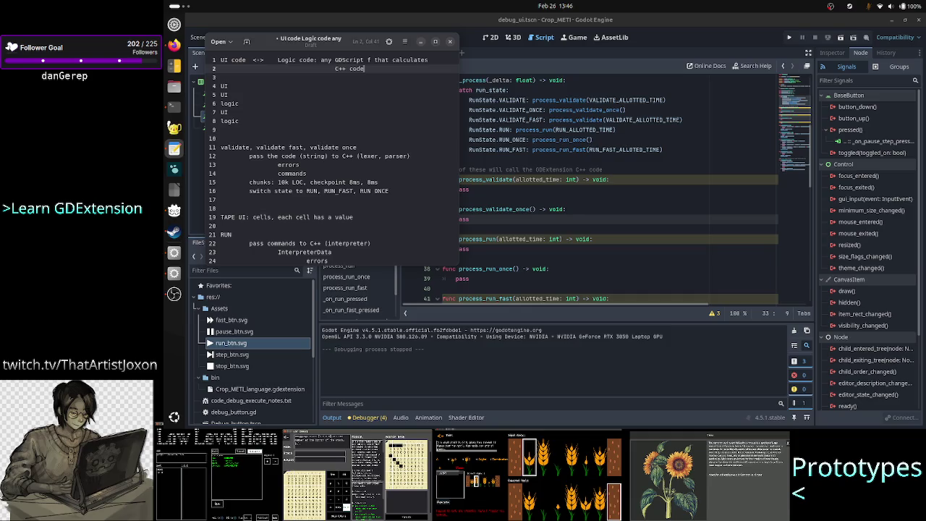
left_click(220, 77)
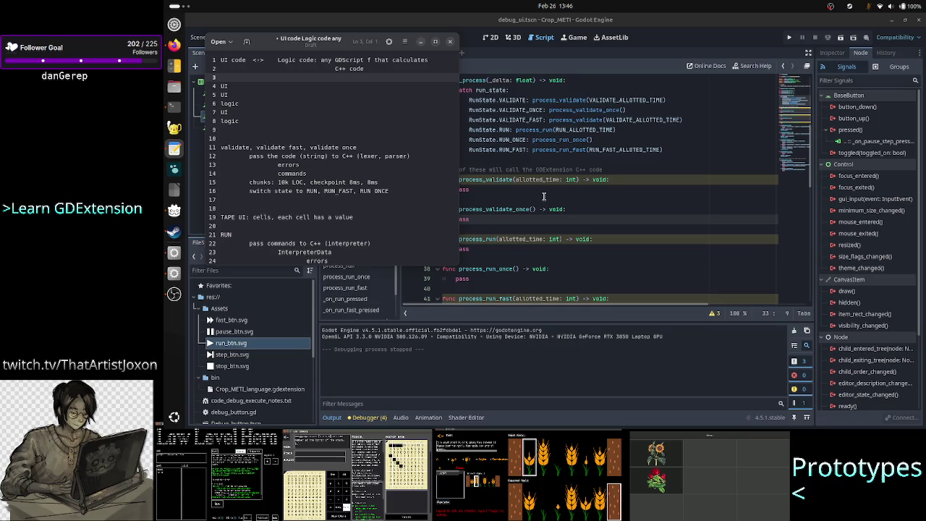
Replace the loose UI/logic lines with 'STATE MACHINE?' and go back to the Godot script
key("Return")
key("Return")
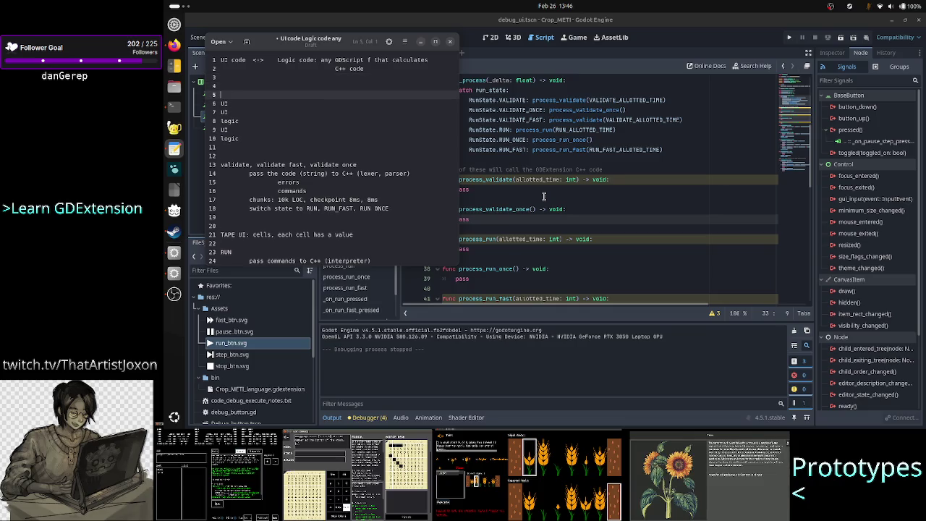
key("shift+Down")
key("shift+Down")
key("shift+Down")
key("shift+Down")
key("shift+Down")
key("shift+Down")
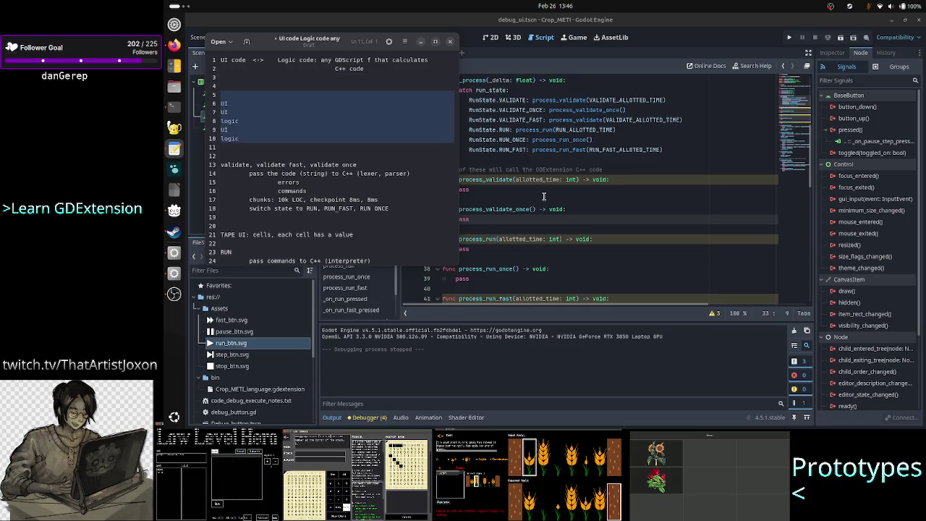
key("BackSpace")
key("BackSpace")
key("BackSpace")
key("Return")
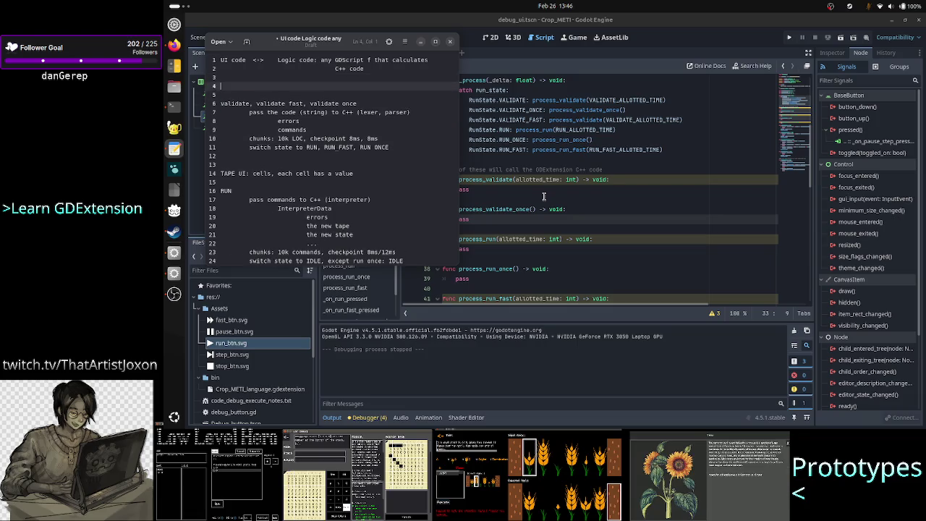
type("STATE MACHINE?")
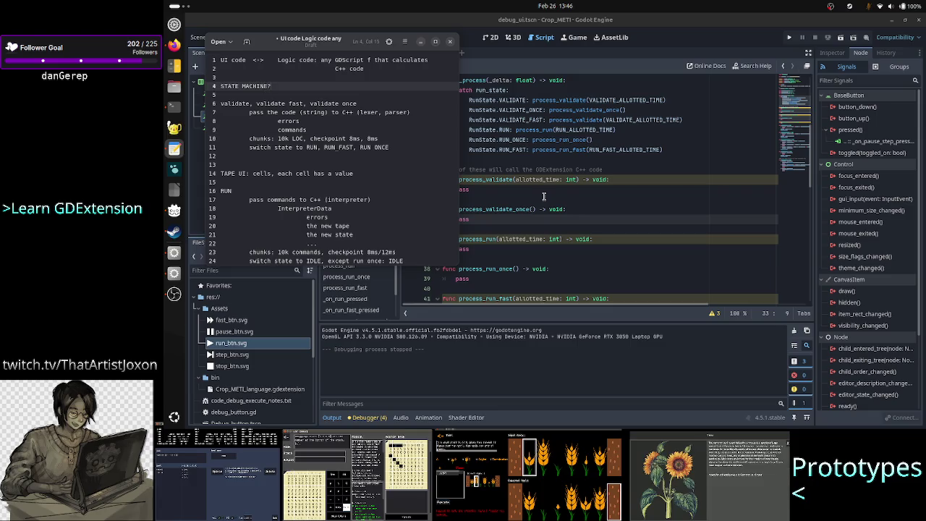
left_click(635, 190)
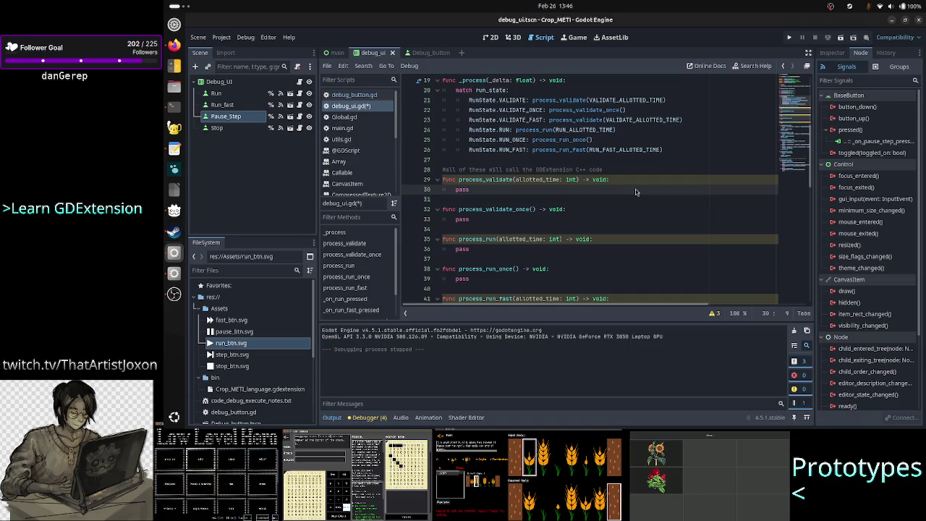
scroll(601, 184, "down", 8)
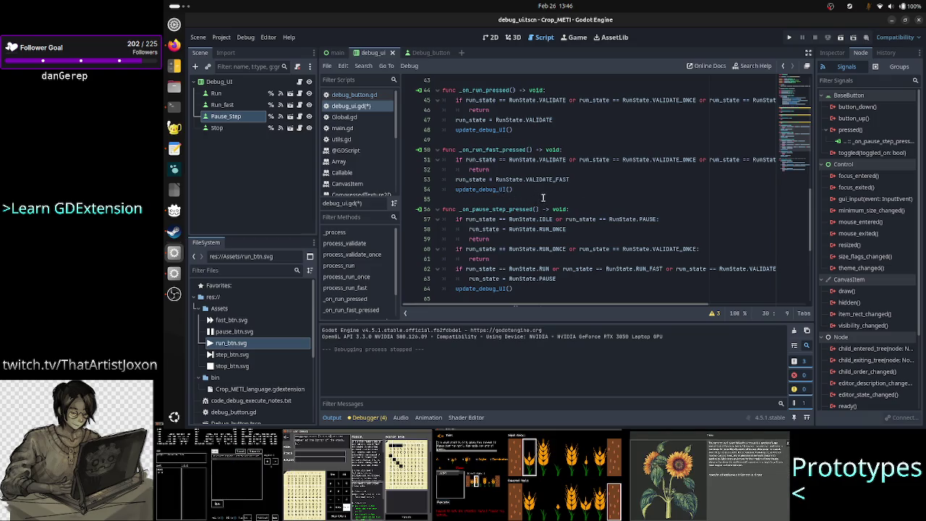
mouse_move(569, 179)
left_mouse_down()
mouse_move(449, 152)
mouse_move(455, 159)
left_mouse_up()
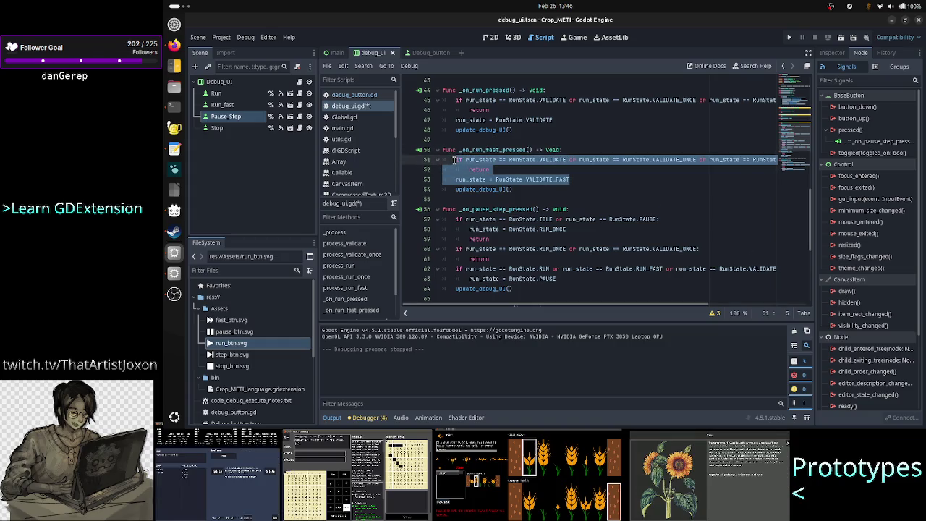
left_click(595, 184)
left_click(496, 170)
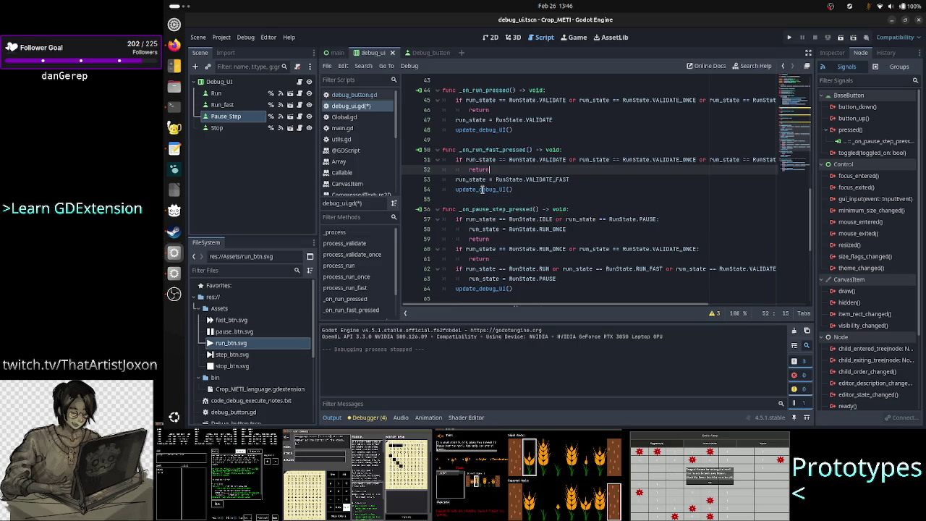
double_click(460, 190)
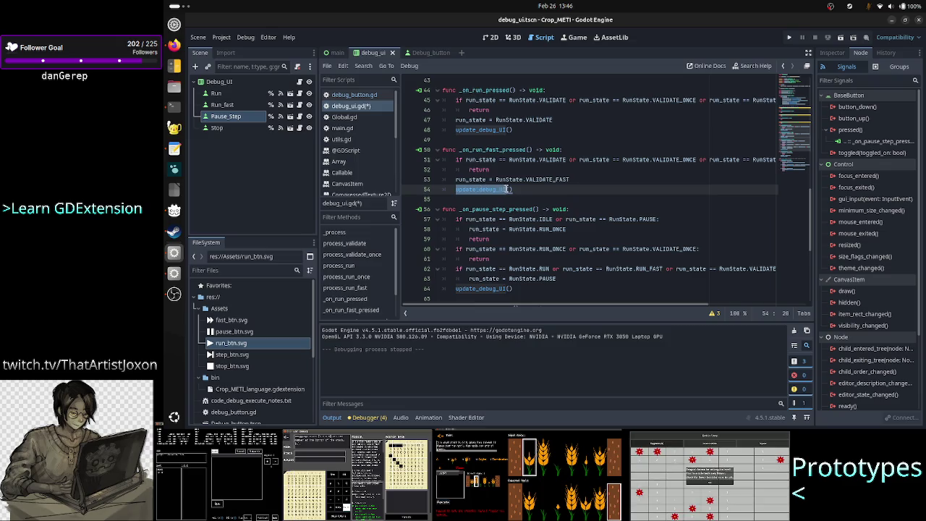
key("alt+Tab")
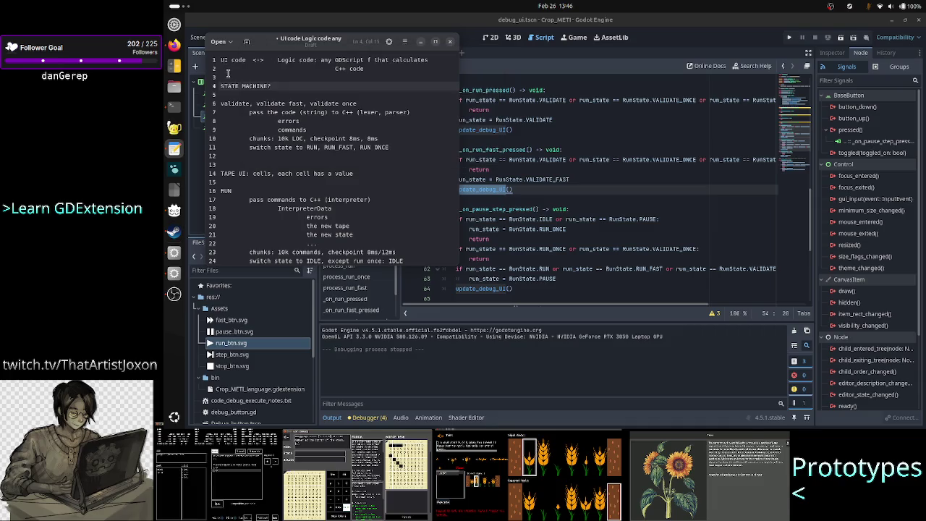
left_click(259, 60)
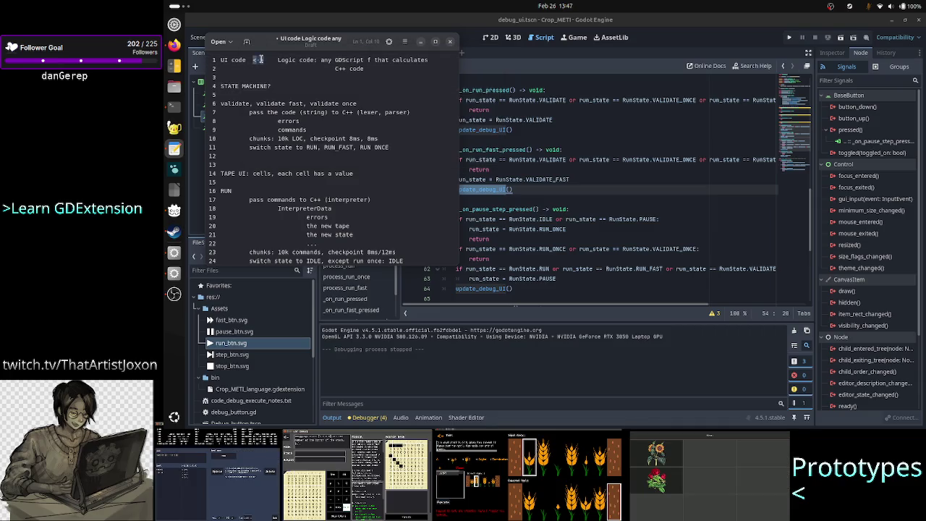
left_click(487, 190)
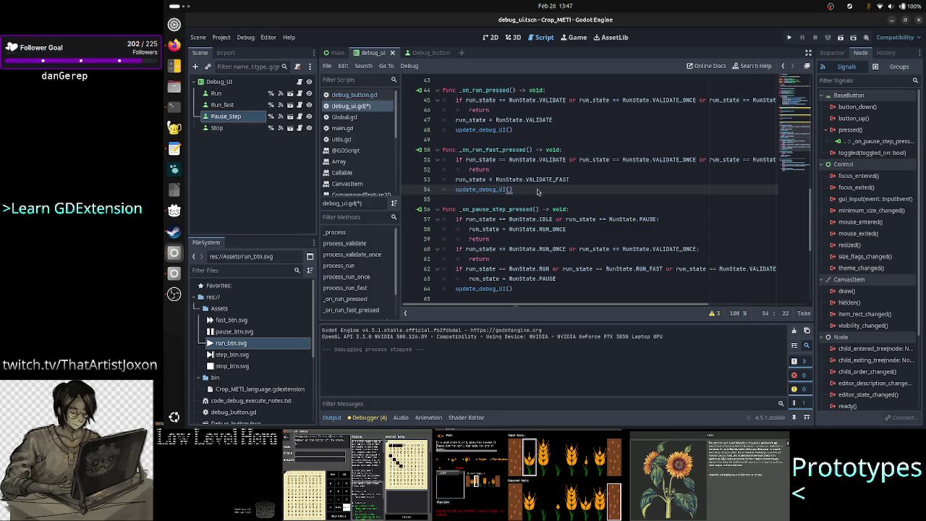
scroll(502, 212, "down", 5)
scroll(502, 212, "down", 1)
left_click(492, 190)
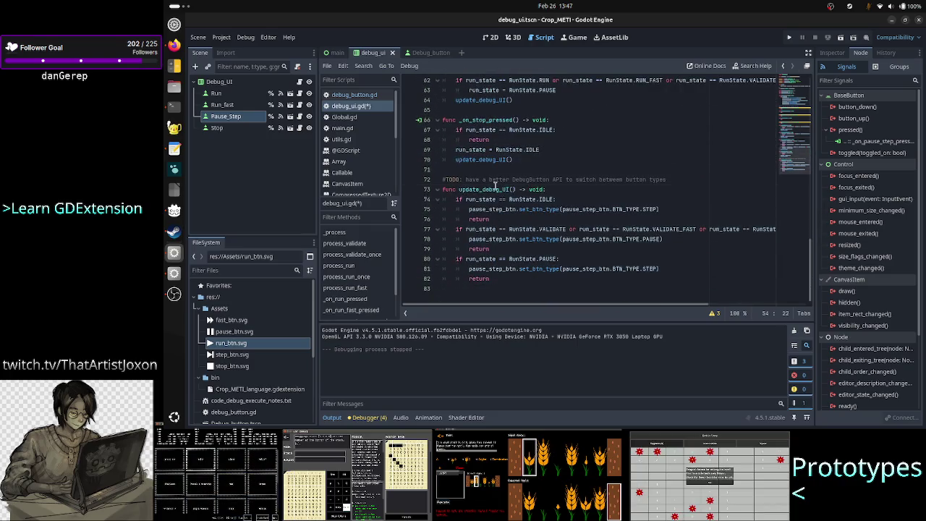
key("Down")
key("Down")
key("Down")
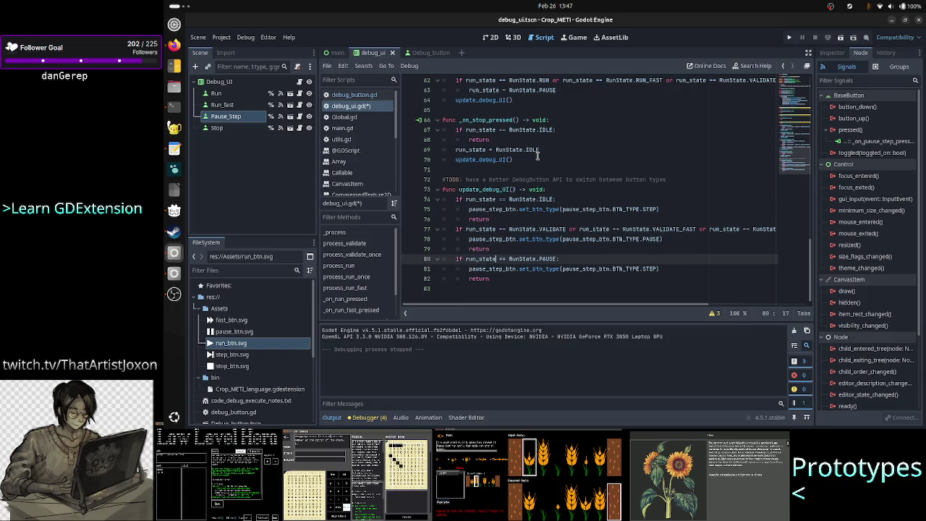
key("Up")
key("Up")
key("Up")
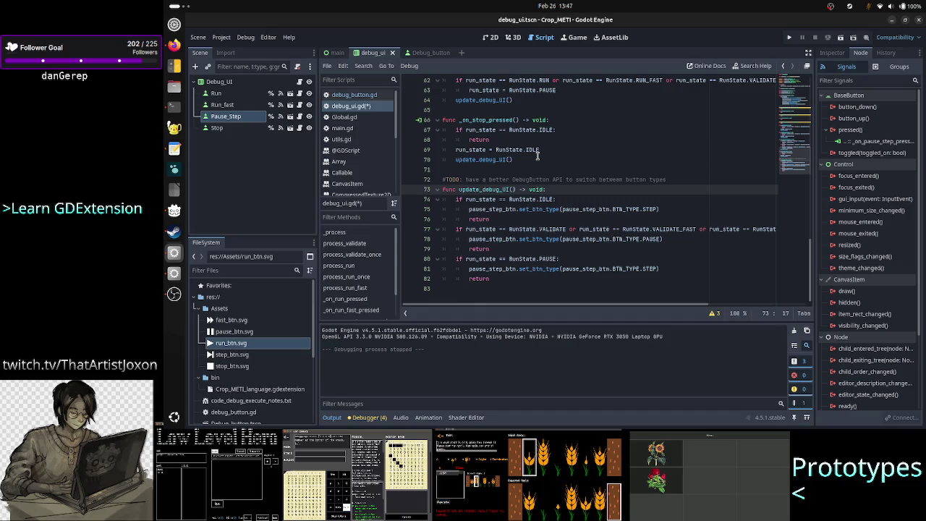
key("Down")
key("Down")
key("Down")
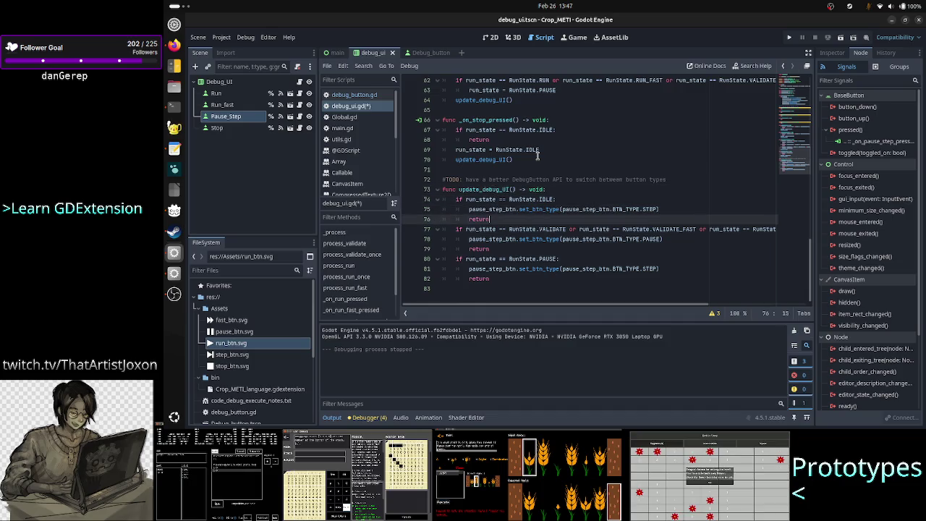
key("Up")
key("Up")
key("Down")
key("Down")
key("Down")
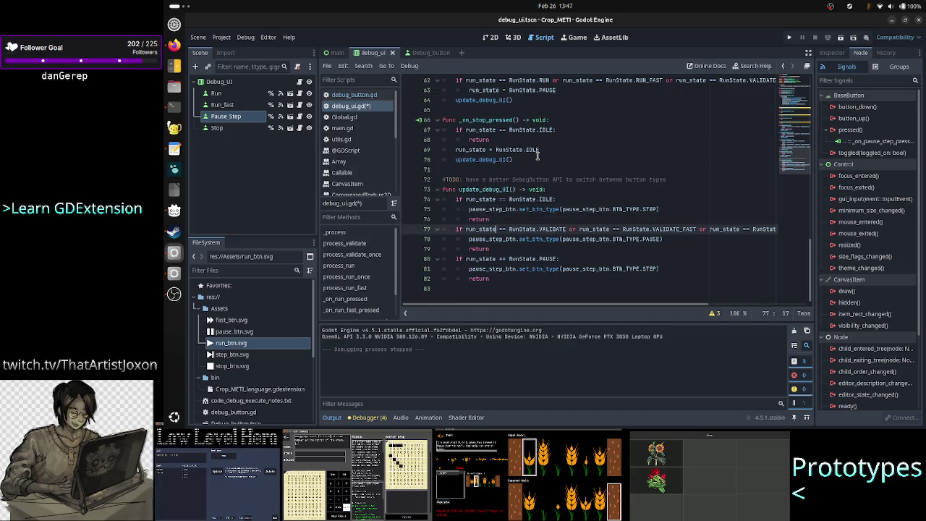
key("Down")
key("Down")
key("Up")
key("Up")
key("Up")
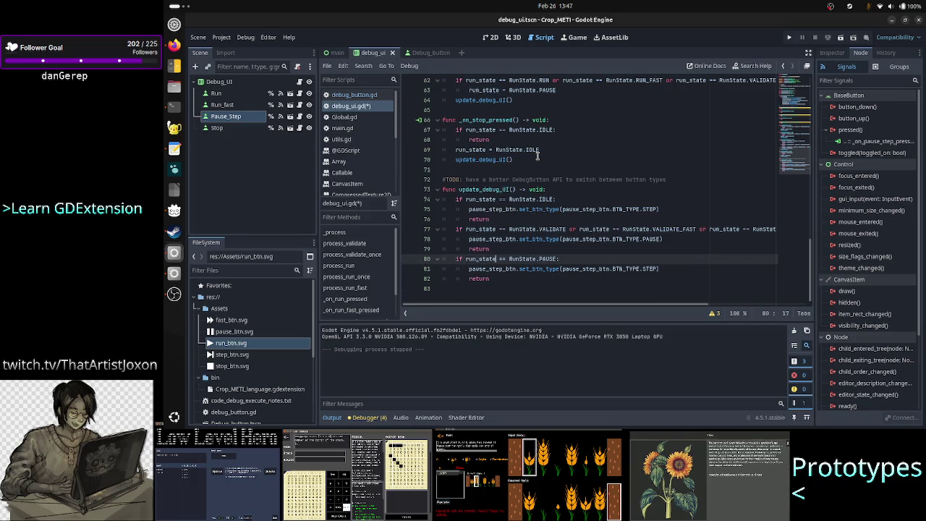
key("Up")
key("Up")
key("Up")
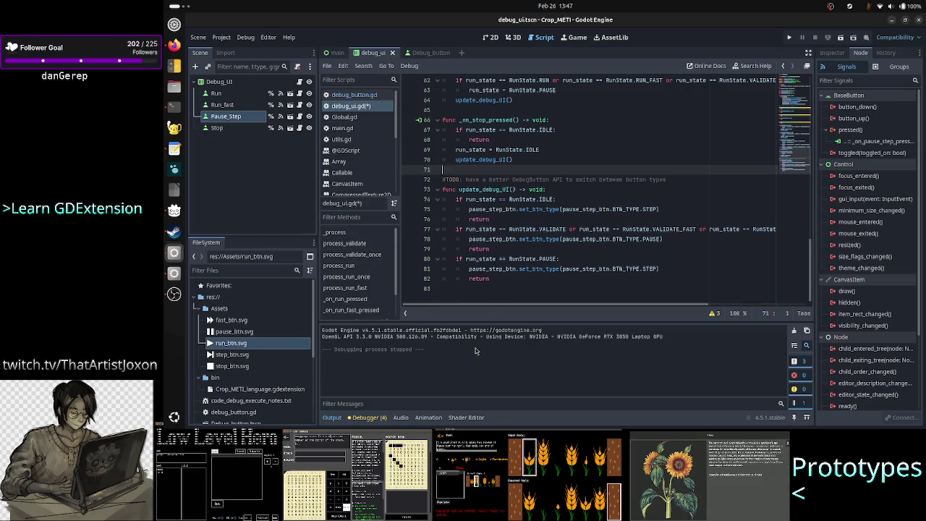
left_click(487, 291)
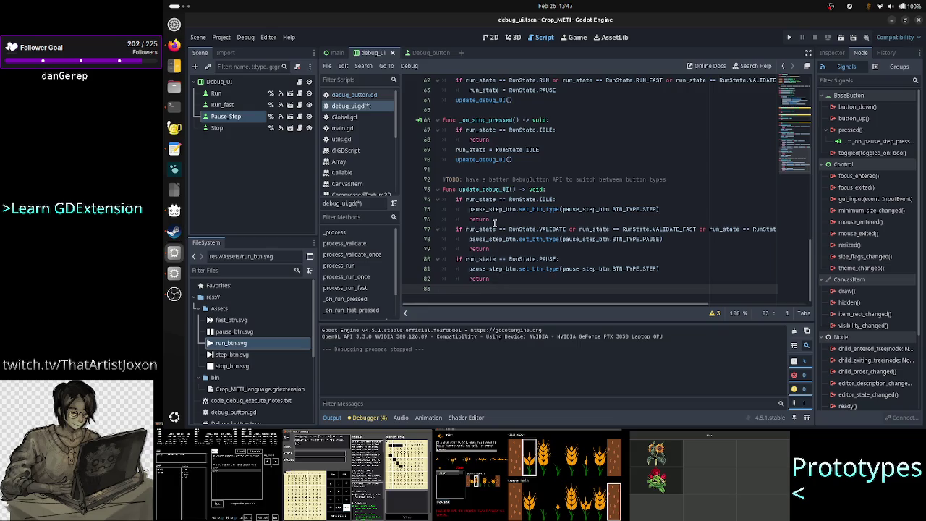
scroll(495, 222, "up", 2)
scroll(495, 223, "up", 18)
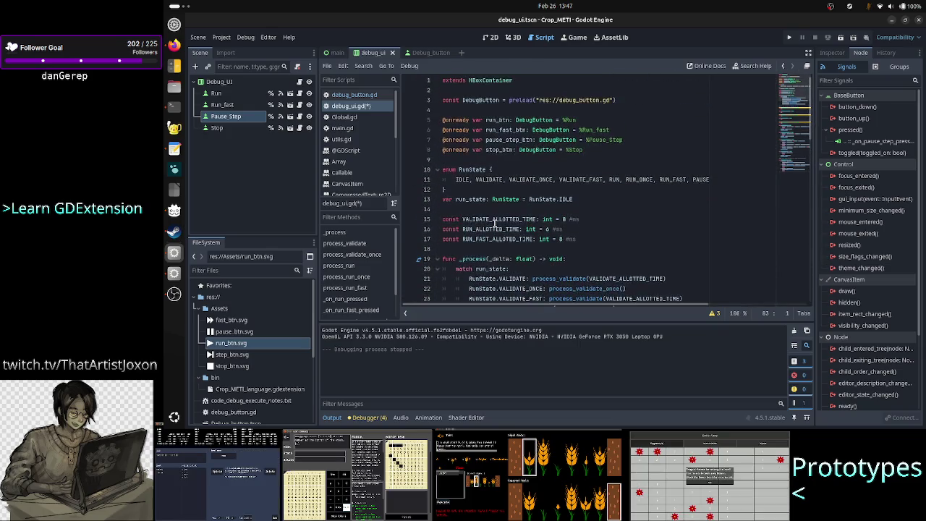
scroll(495, 222, "down", 16)
scroll(495, 224, "down", 5)
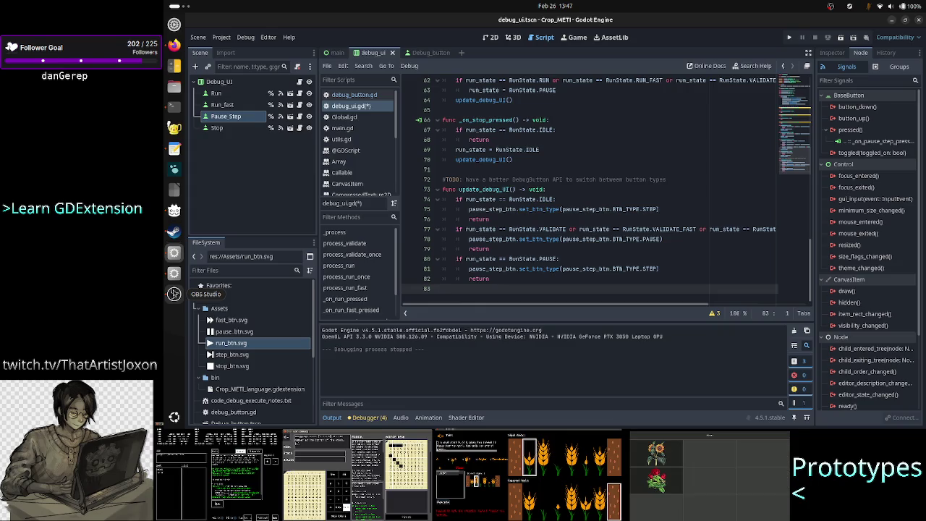
left_click(174, 294)
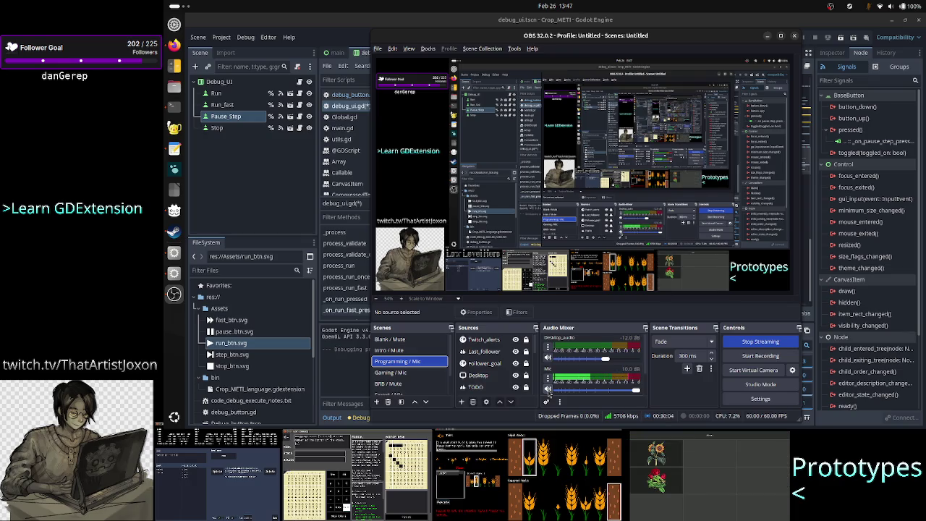
left_click(548, 390)
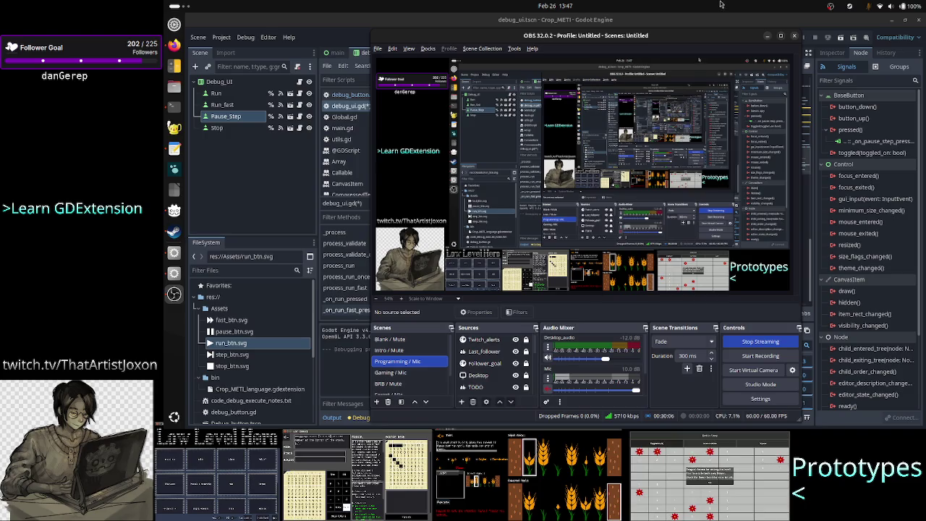
left_click(702, 25)
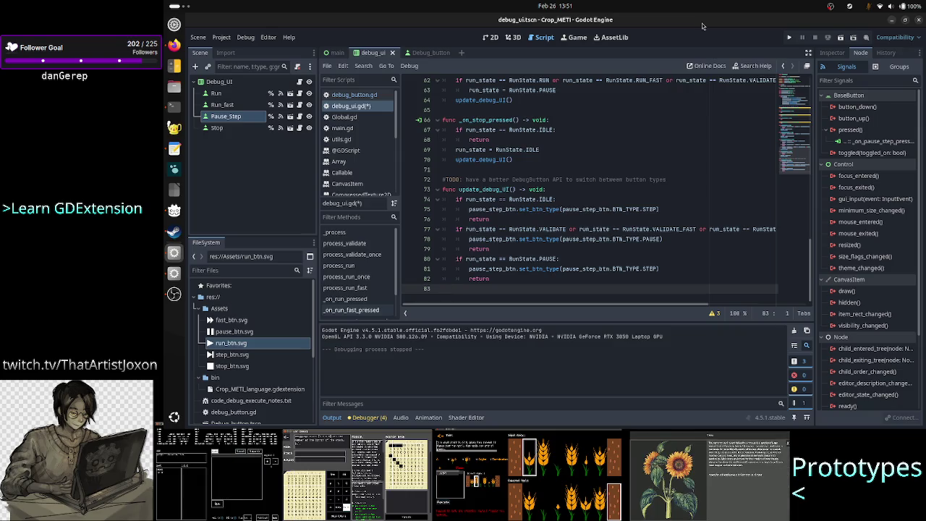
key("alt+Tab")
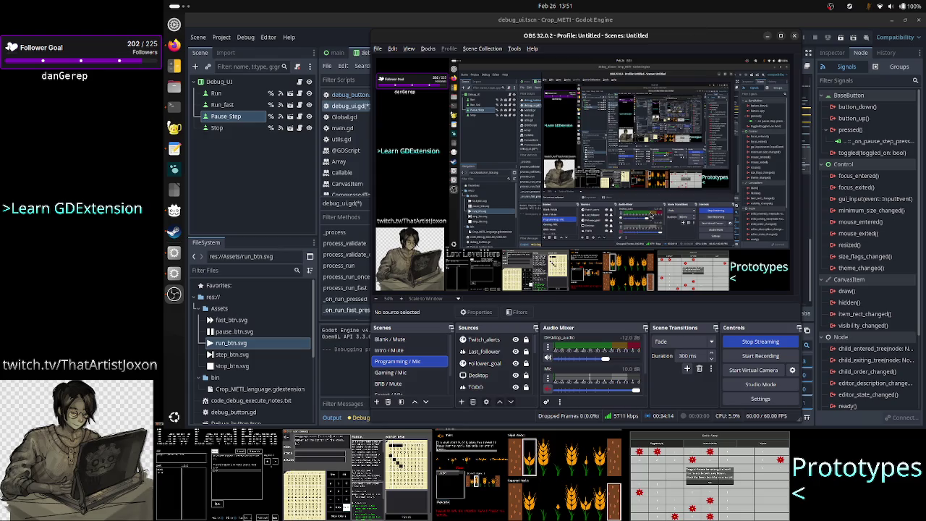
left_click(548, 388)
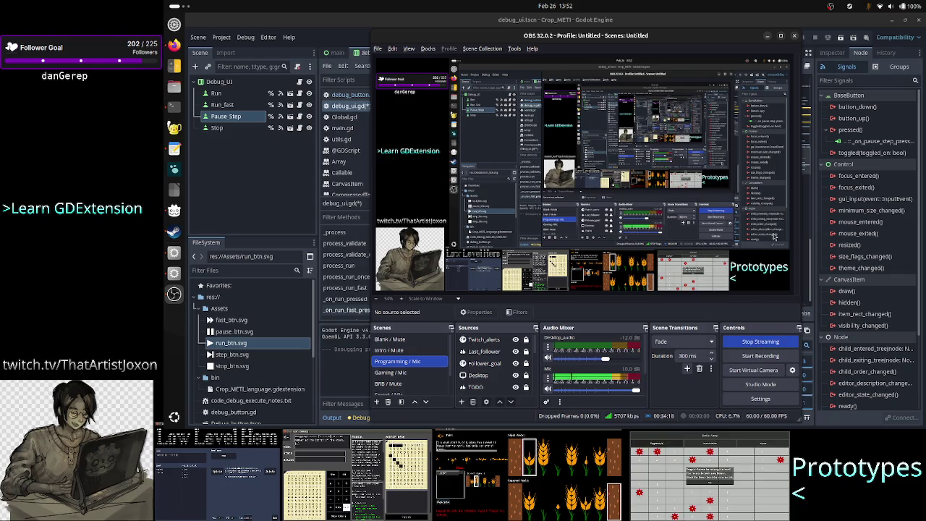
left_click(767, 36)
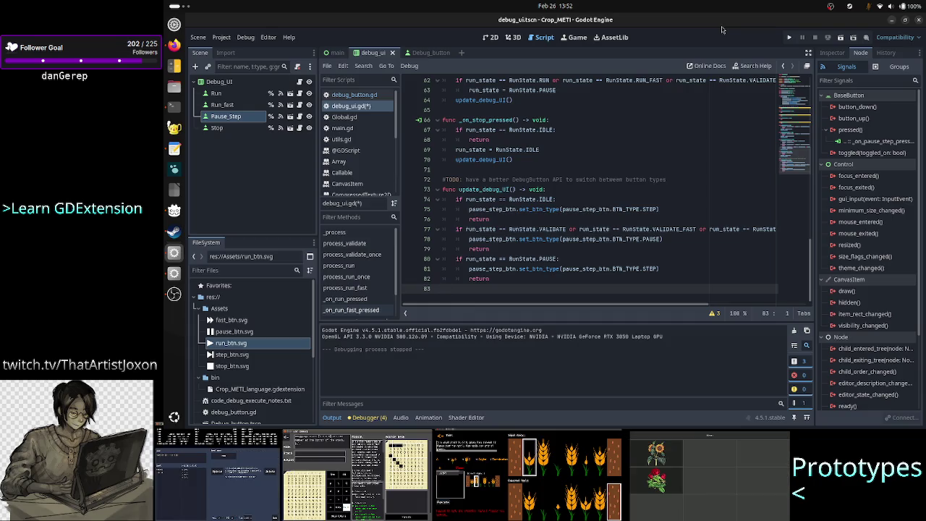
Save debug_ui.gd, then add 'reorganizing' as the new top line of the notes
key("ctrl+s")
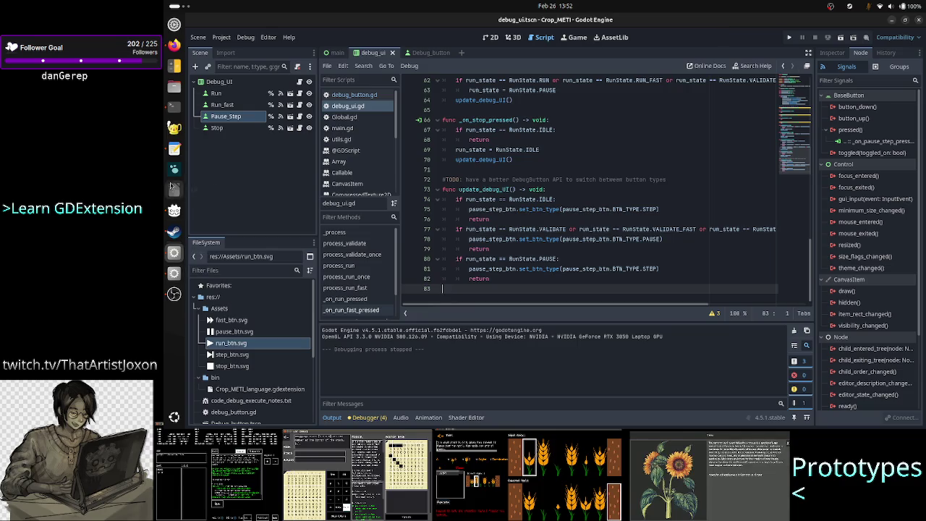
left_click(174, 148)
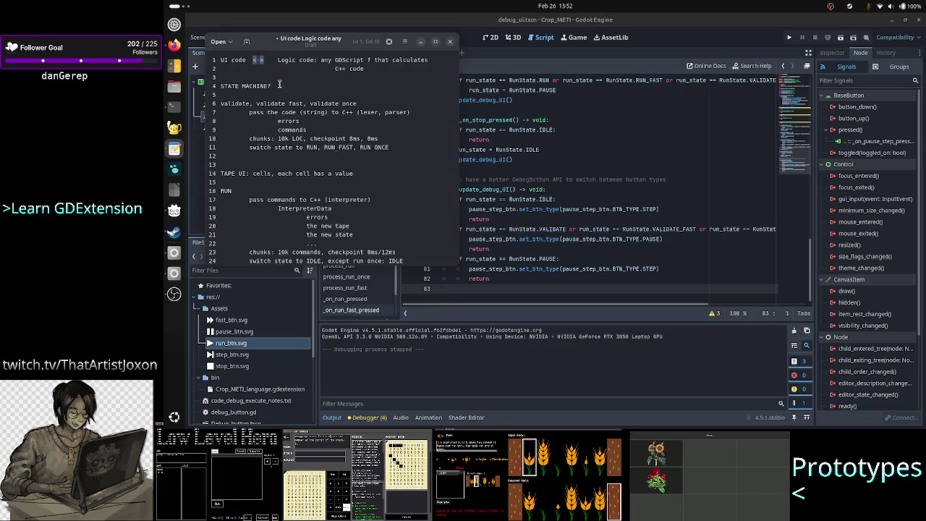
key("Up")
key("Up")
key("Up")
key("Home")
key("Return")
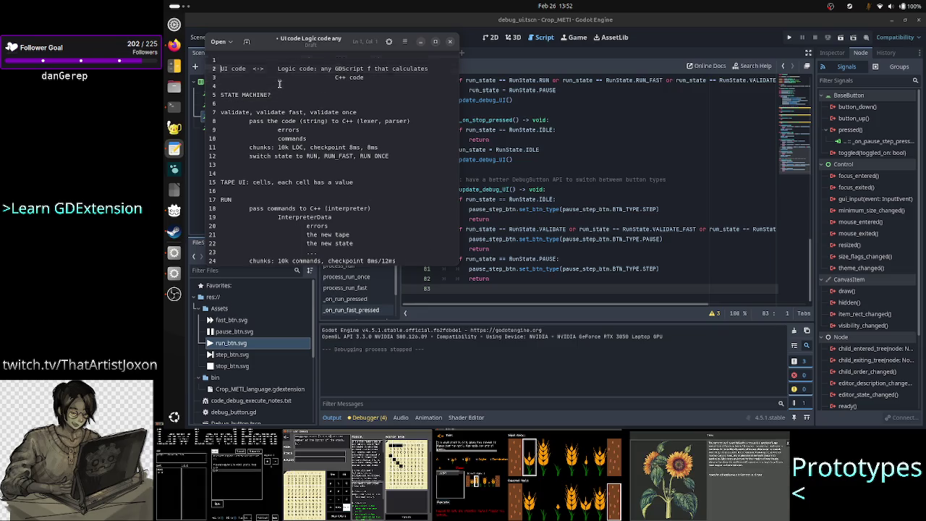
key("Up")
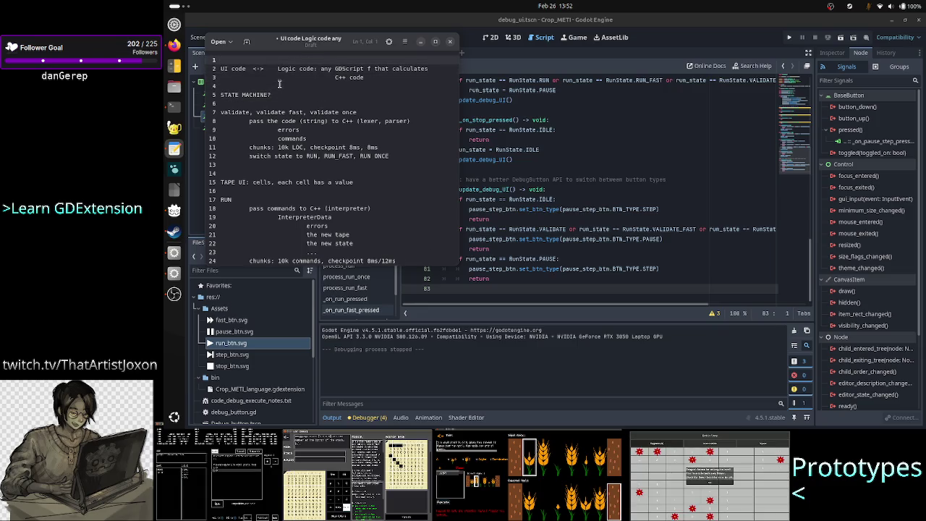
type("reord")
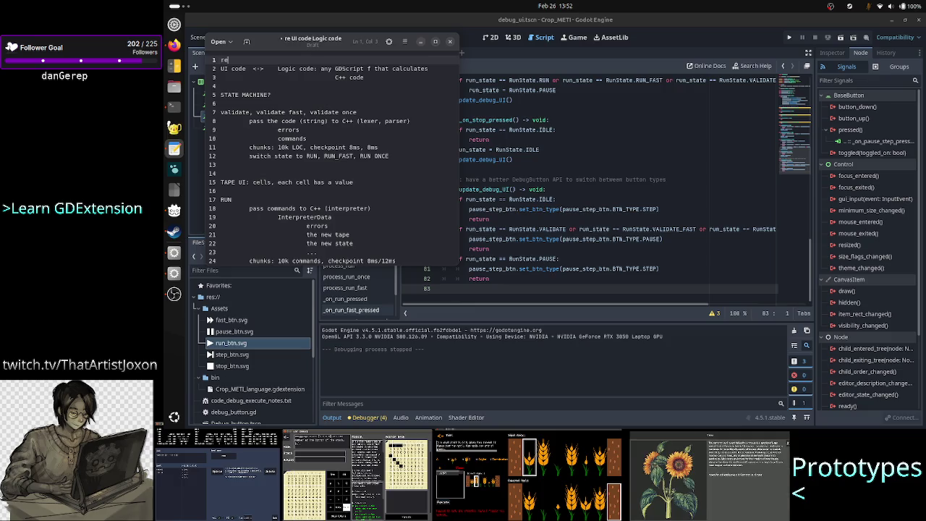
key("BackSpace")
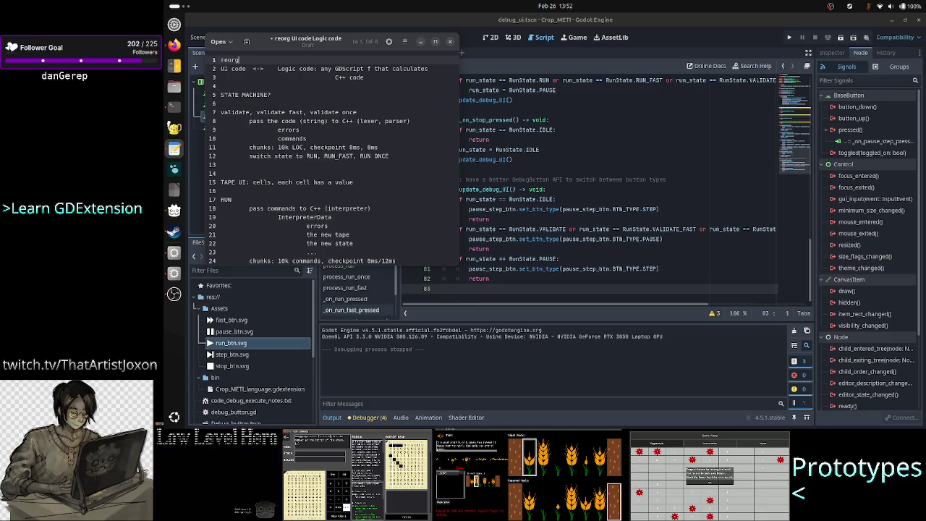
type("g")
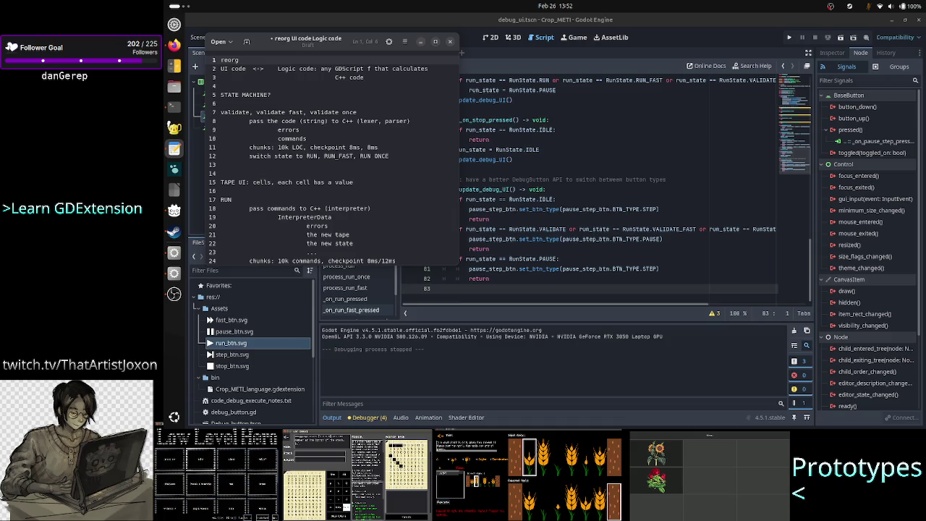
type("aniz")
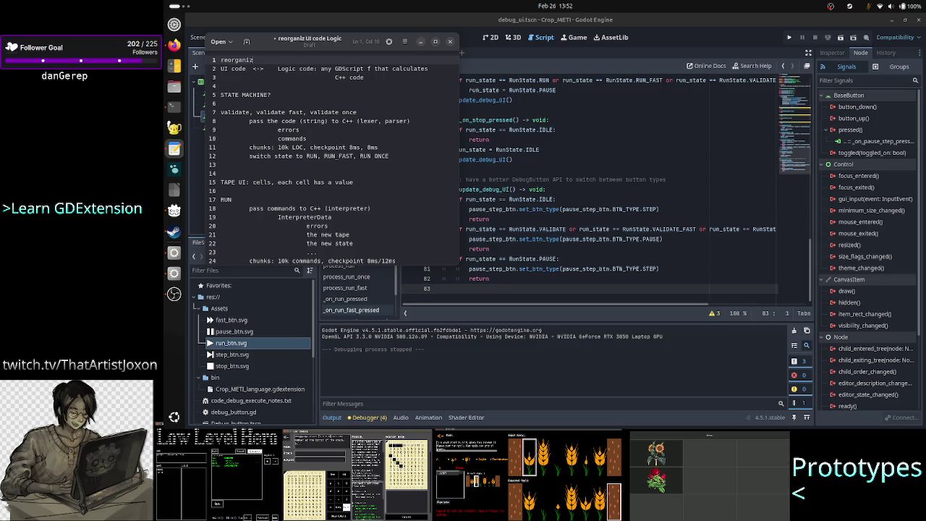
type("ing")
Indent the 'UI code <-> Logic code' line under it and widen the notes window
key("Return")
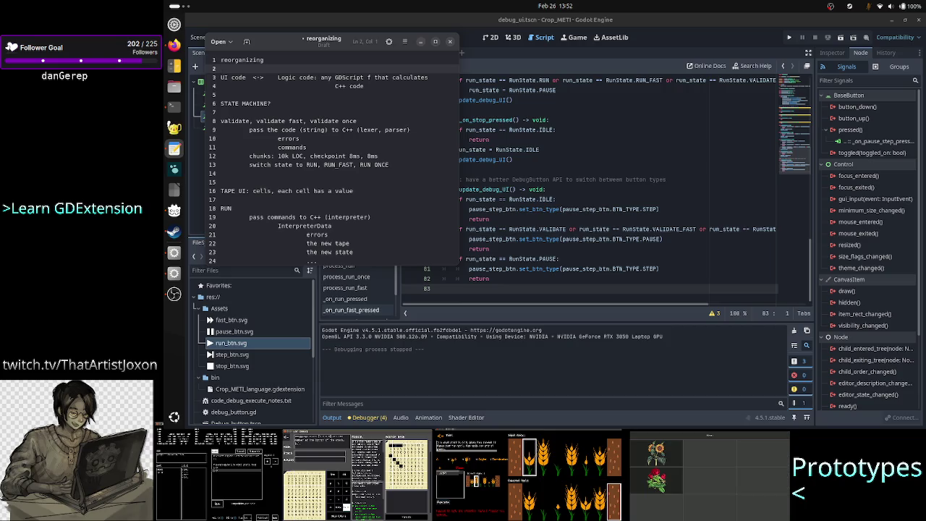
key("Down")
key("BackSpace")
key("Tab")
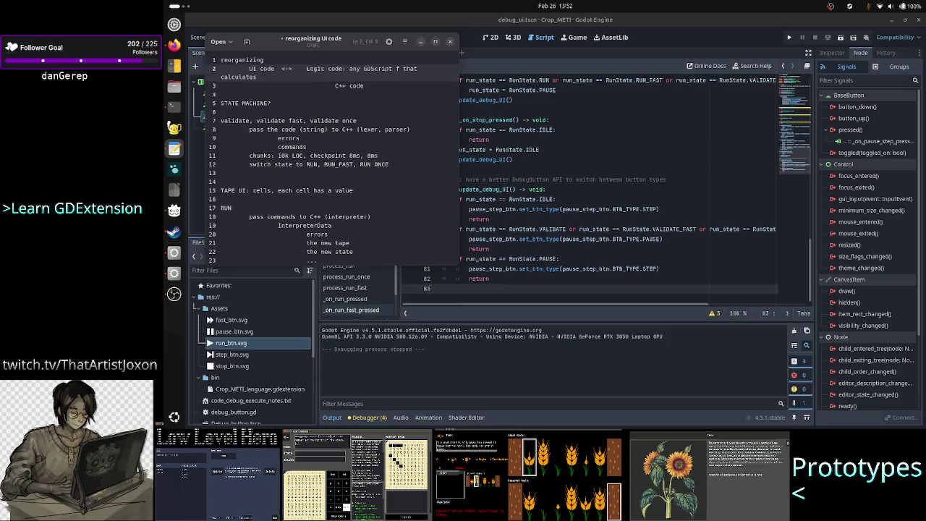
left_click(220, 86)
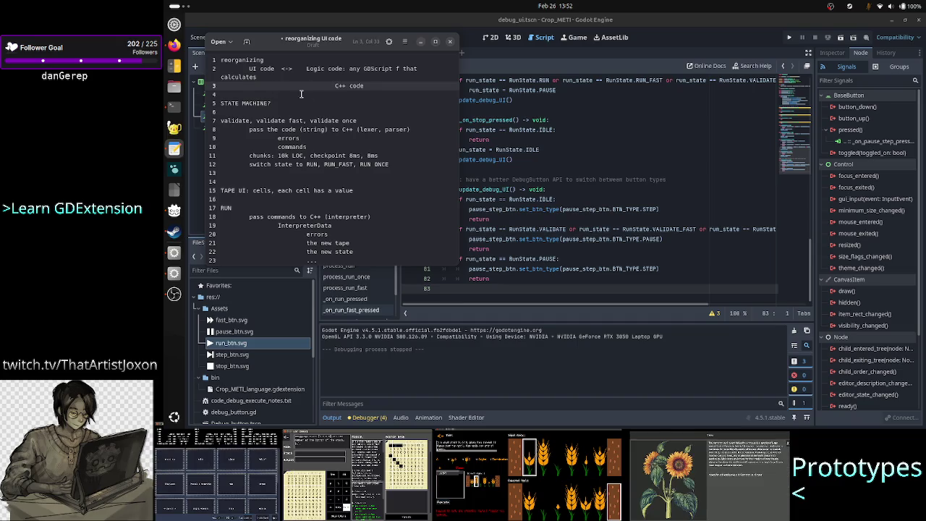
left_click_drag(458, 140, 487, 144)
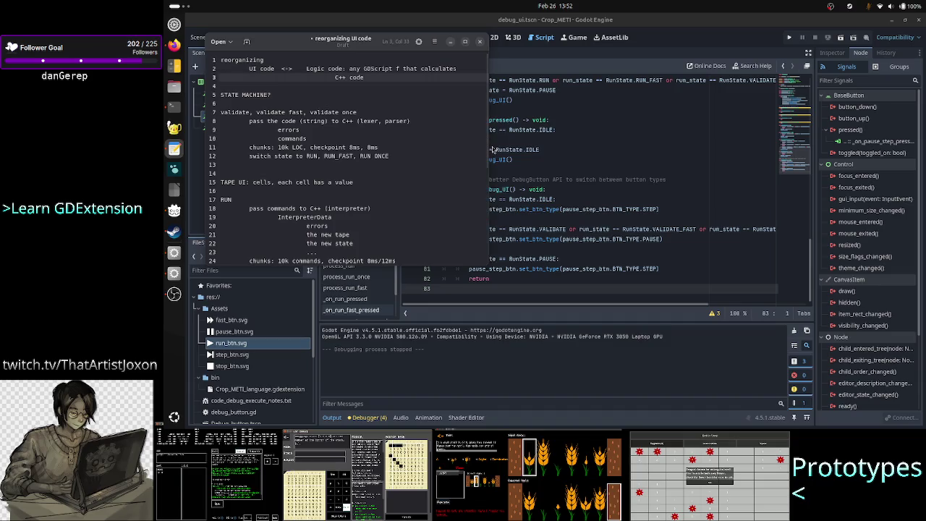
left_click(592, 220)
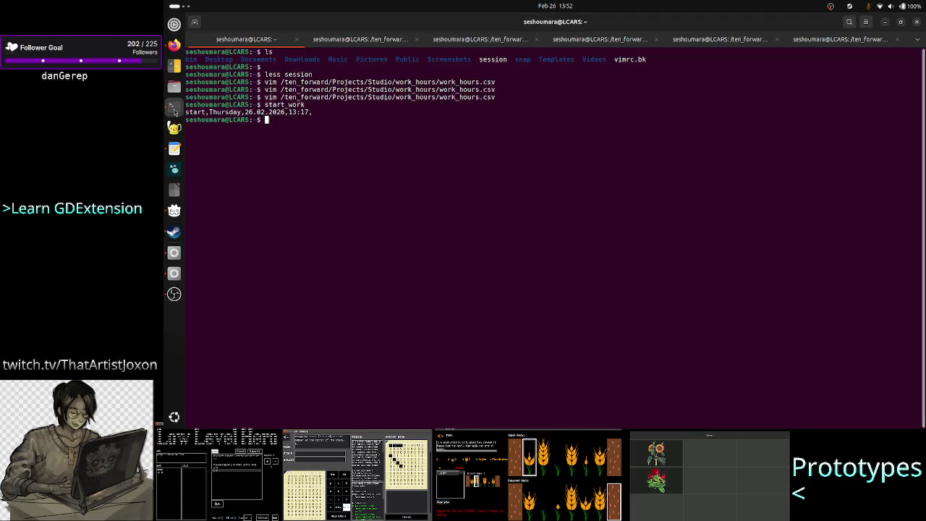
Run the top process monitor in the first terminal tab
left_click(173, 107)
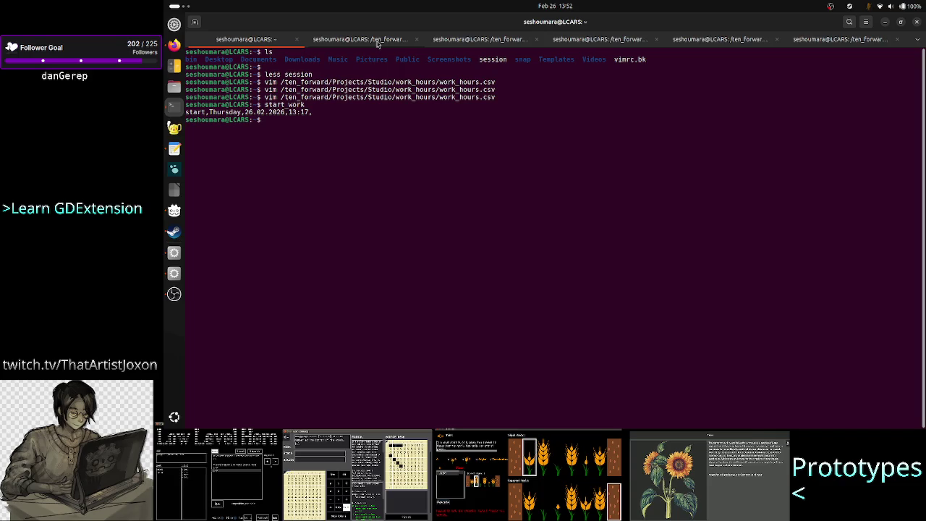
type("top")
key("Return")
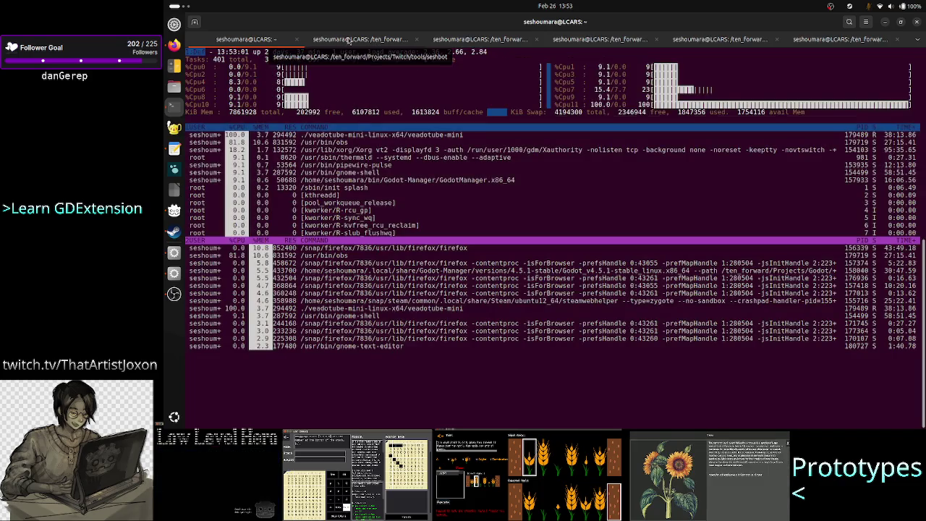
In the project-folder tab, start and erase a mkdir command, then return to Godot
left_click(594, 41)
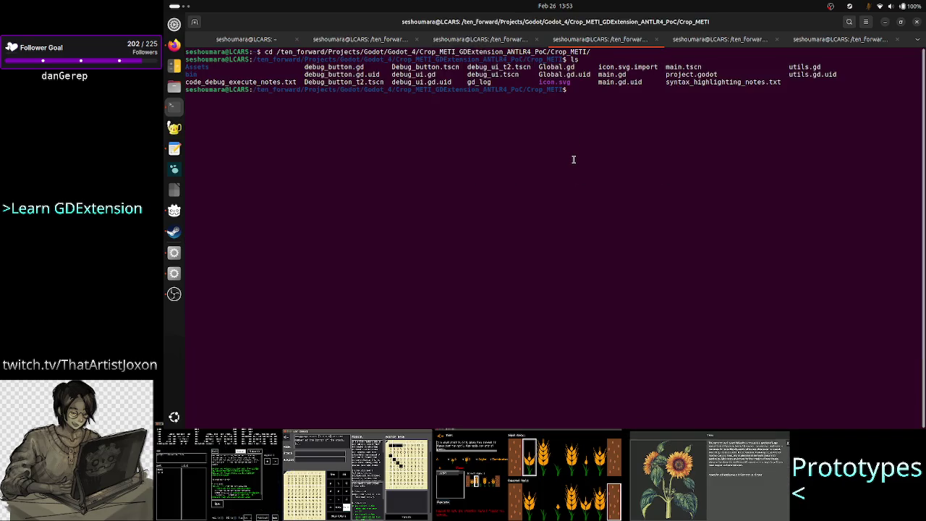
key("Return")
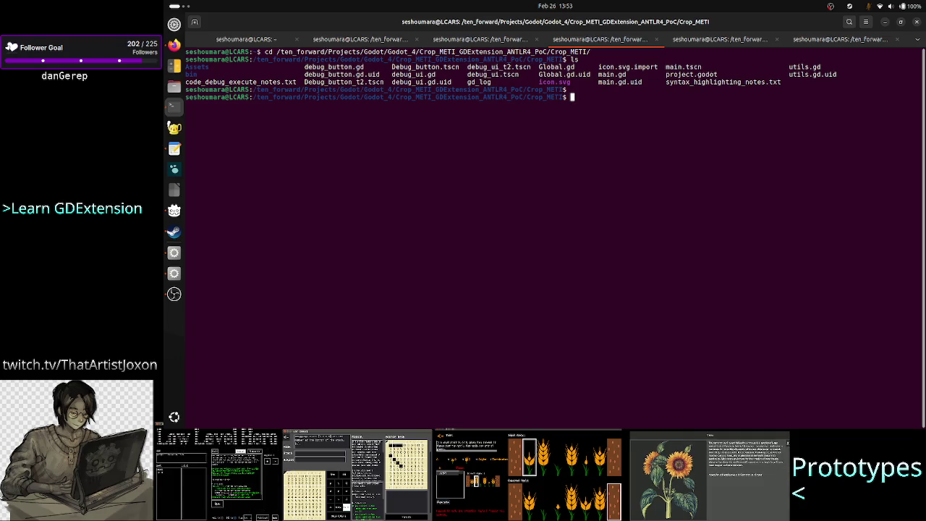
type("mkdir")
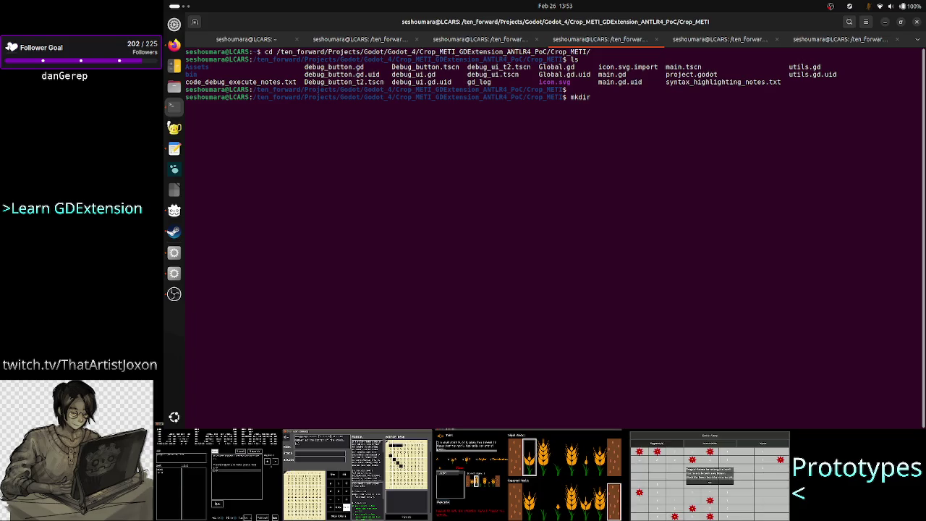
key("BackSpace")
key("BackSpace")
key("BackSpace")
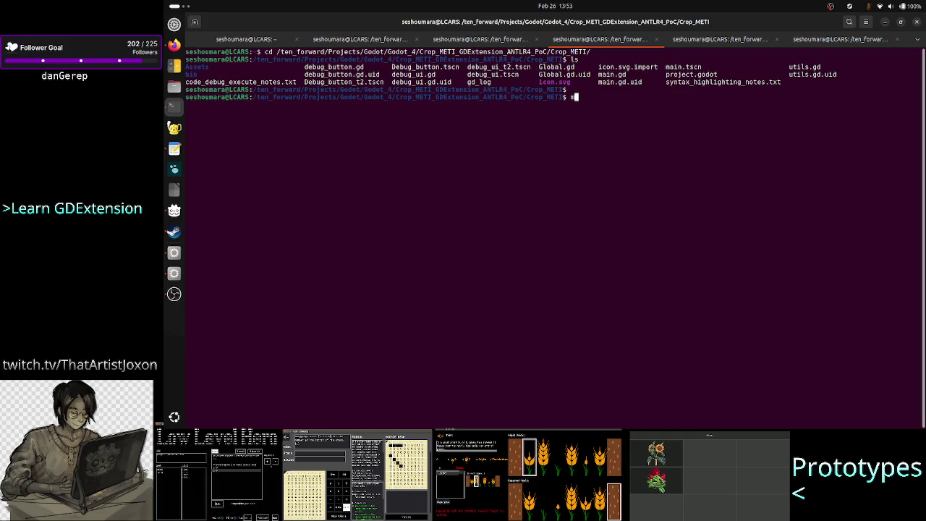
key("BackSpace")
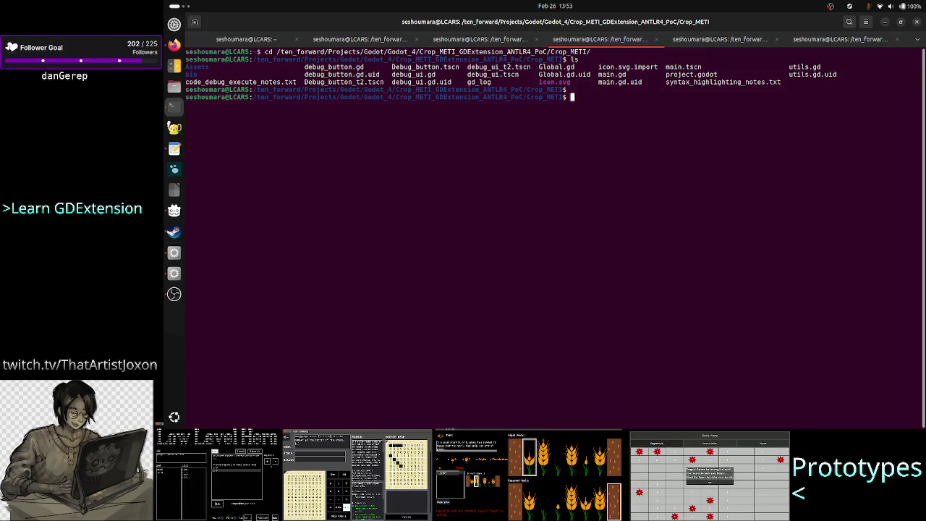
key("alt+Tab")
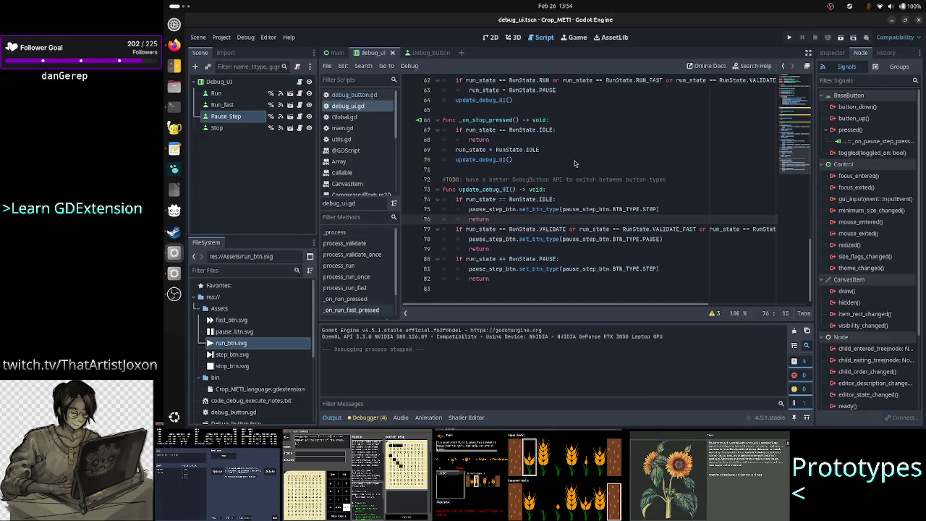
View the debug UI scene in the 2D workspace, then bring the terminal back
left_click(487, 41)
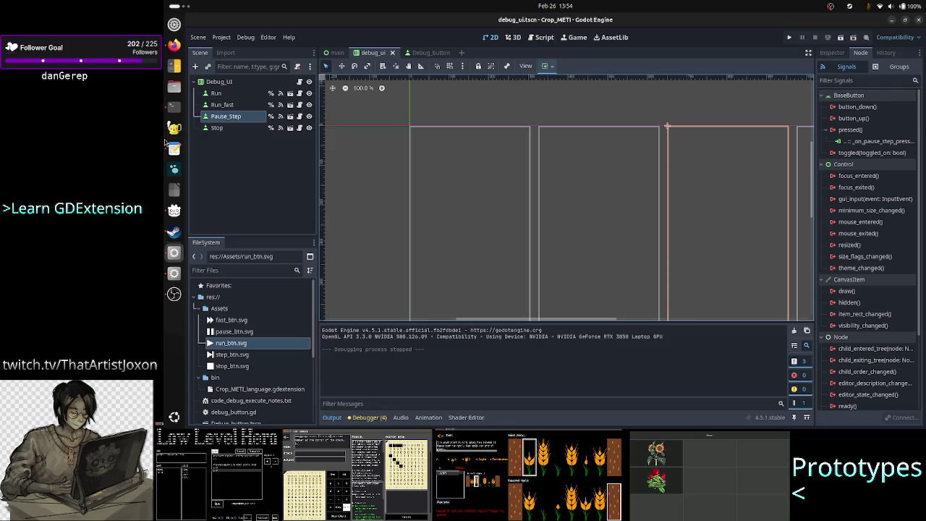
left_click(173, 106)
Draft the note 'logic UI: for each type of window shown to the player' at the prompt, then clear it
type("m")
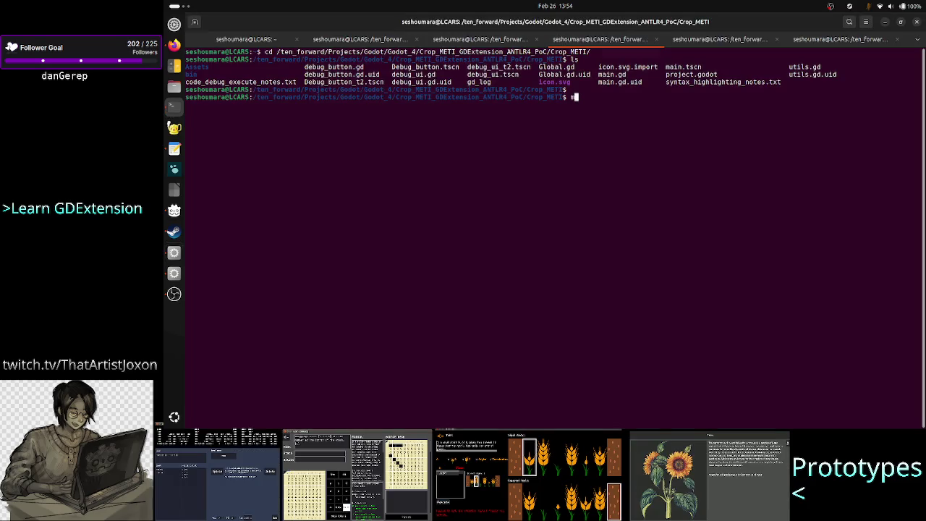
type("kdir")
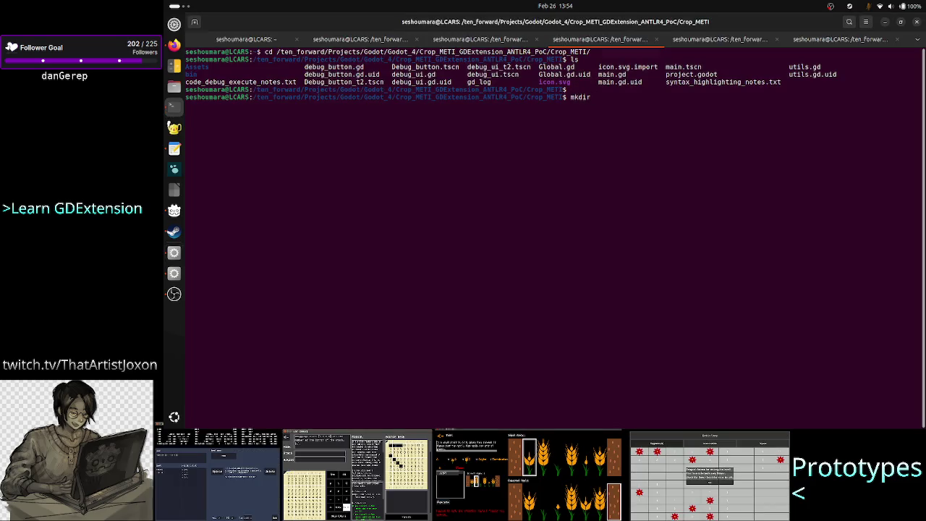
key("BackSpace")
key("BackSpace")
key("BackSpace")
type("l")
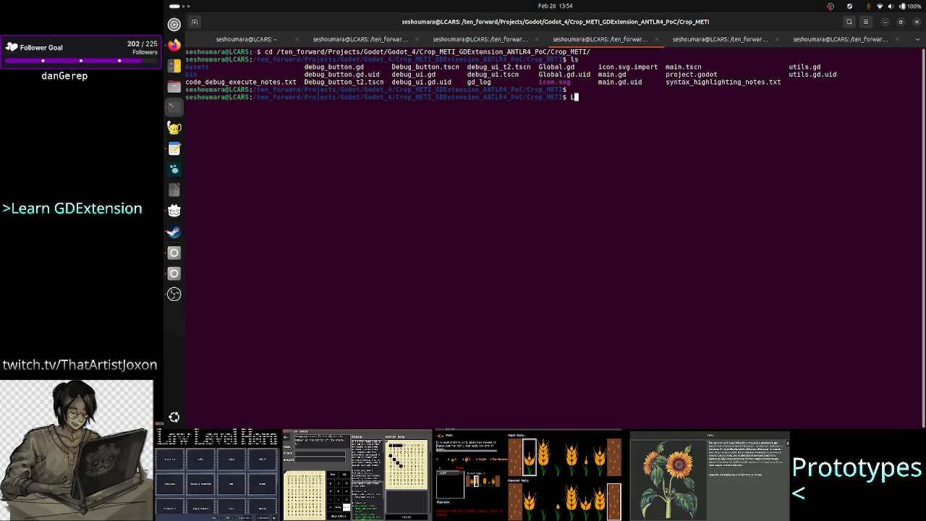
type("ogic u")
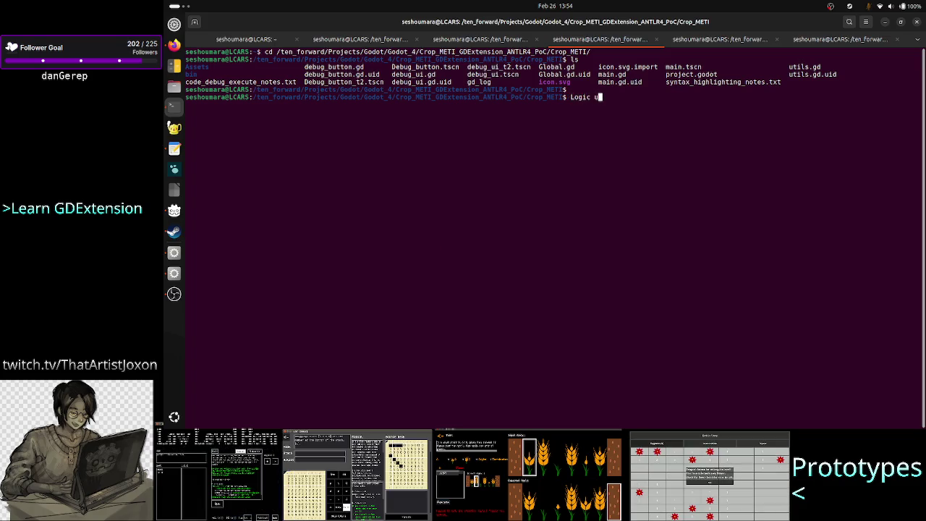
key("BackSpace")
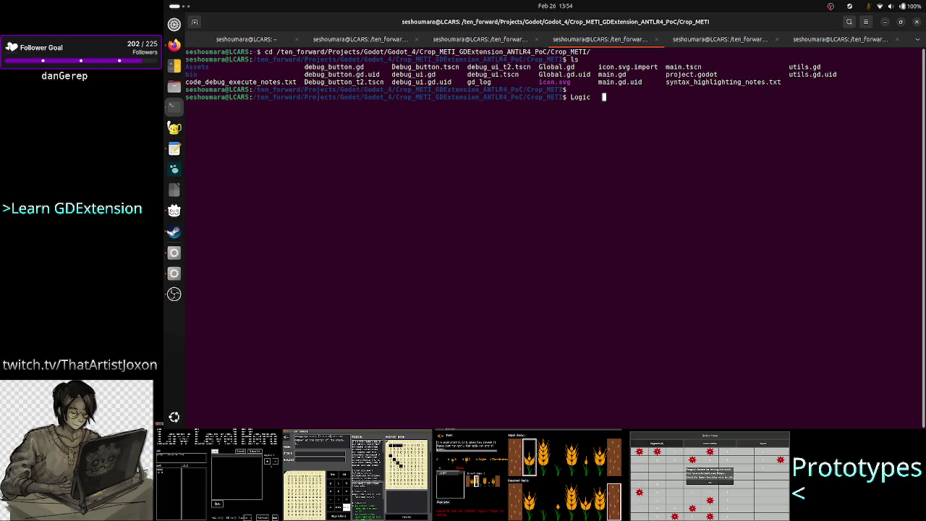
type("UI")
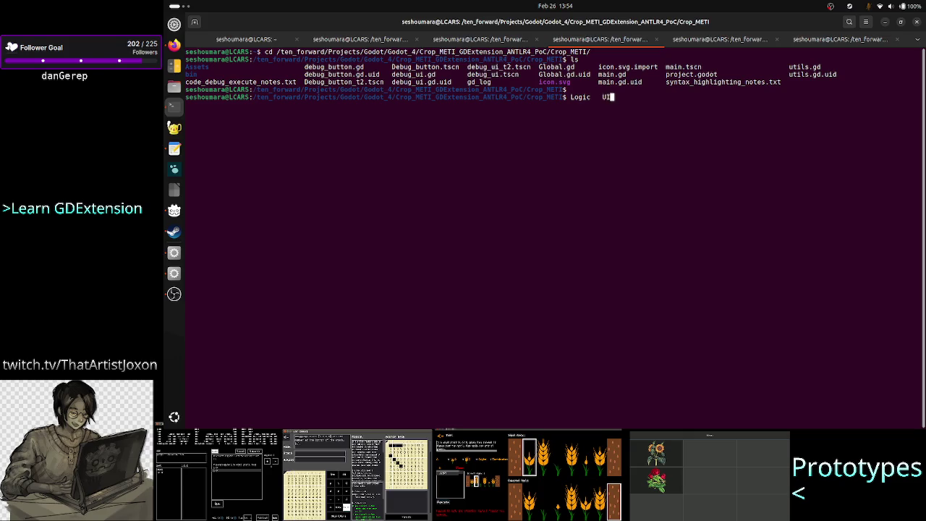
type(":for each ty")
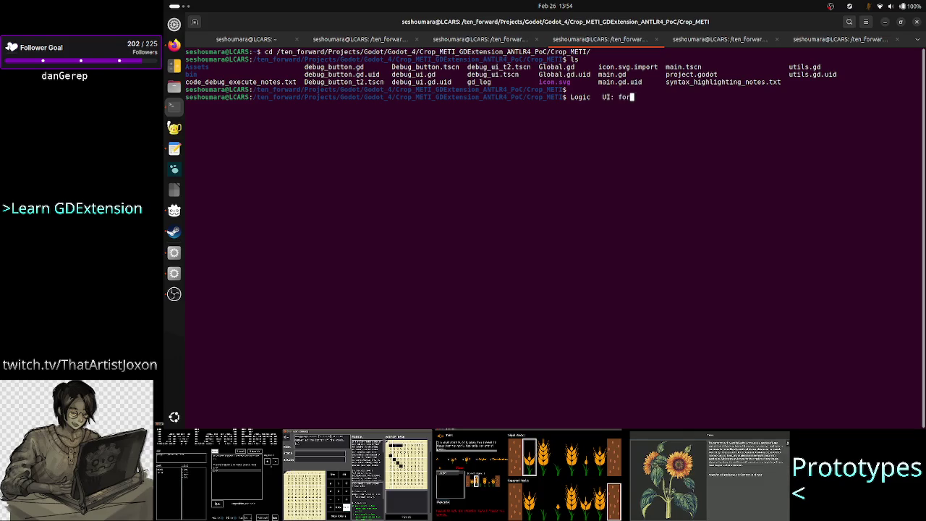
type("pe")
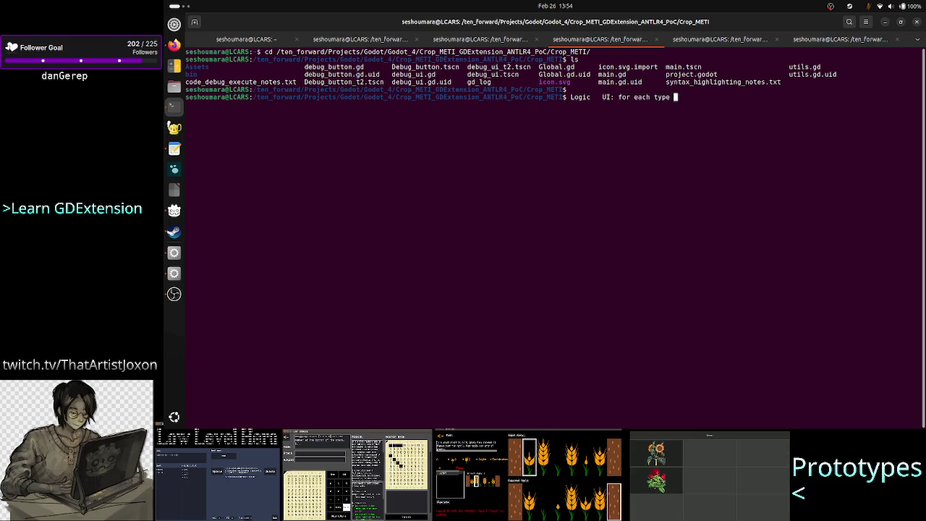
key("BackSpace")
key("BackSpace")
key("BackSpace")
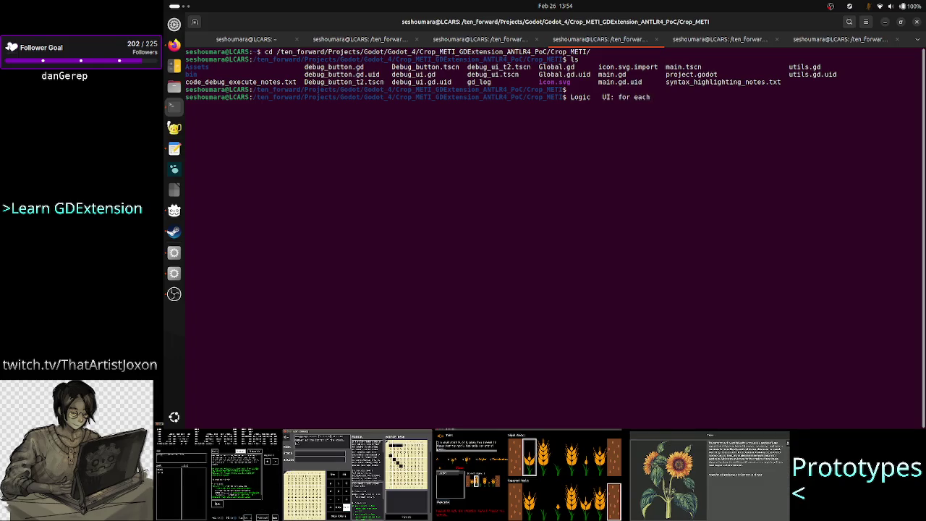
type(" type of w")
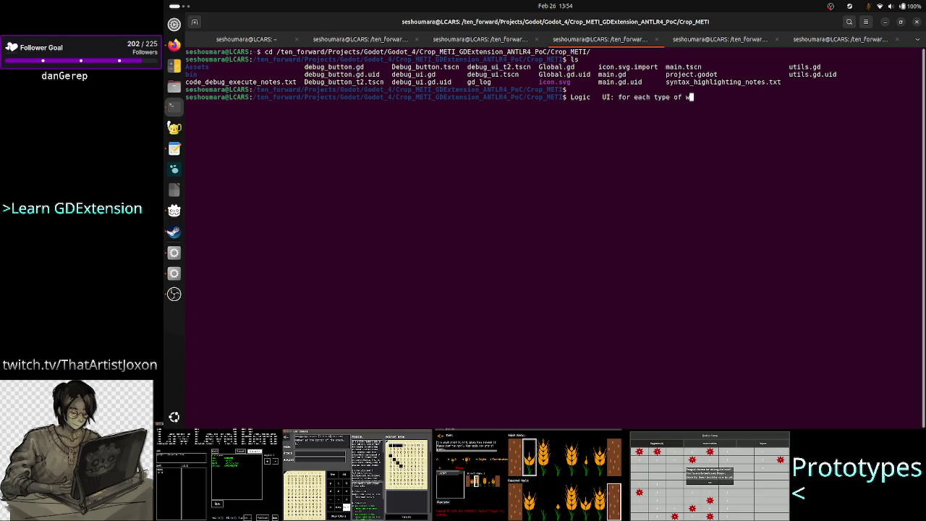
type("indow show")
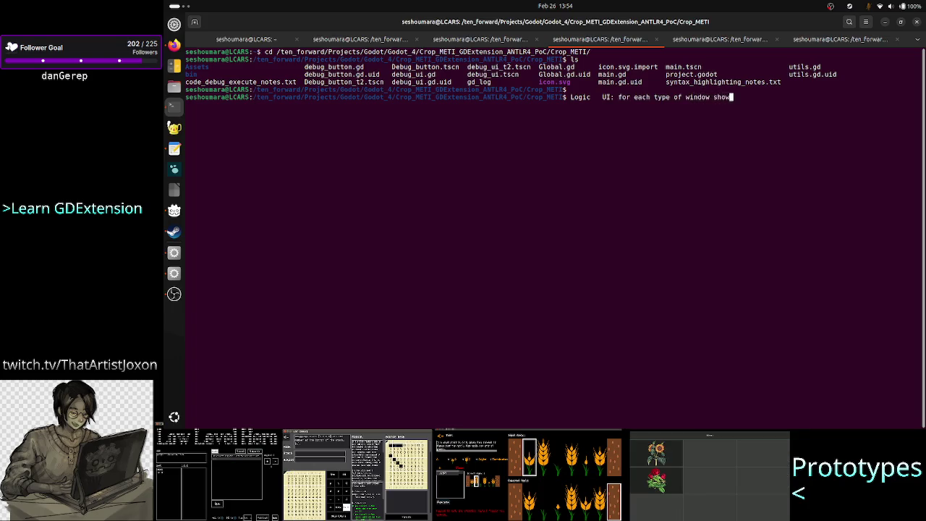
type("n to the player")
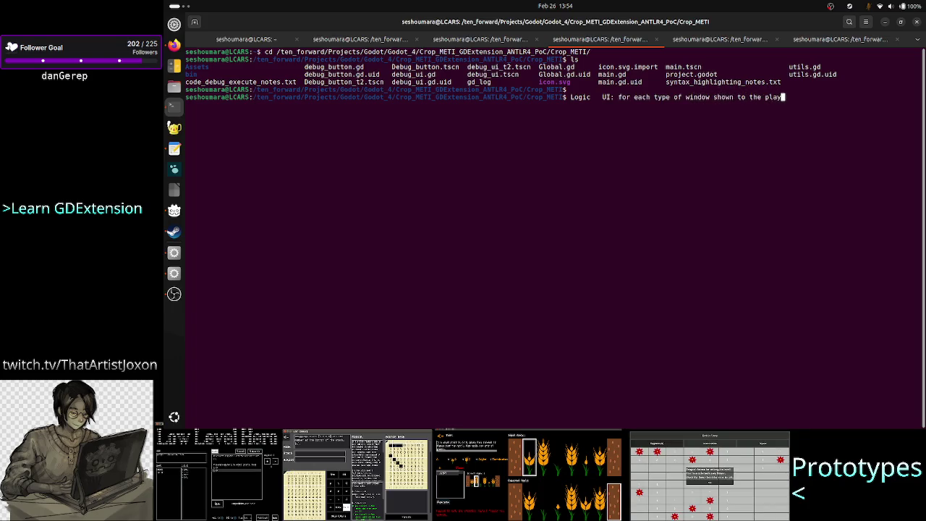
key("BackSpace")
key("BackSpace")
key("BackSpace")
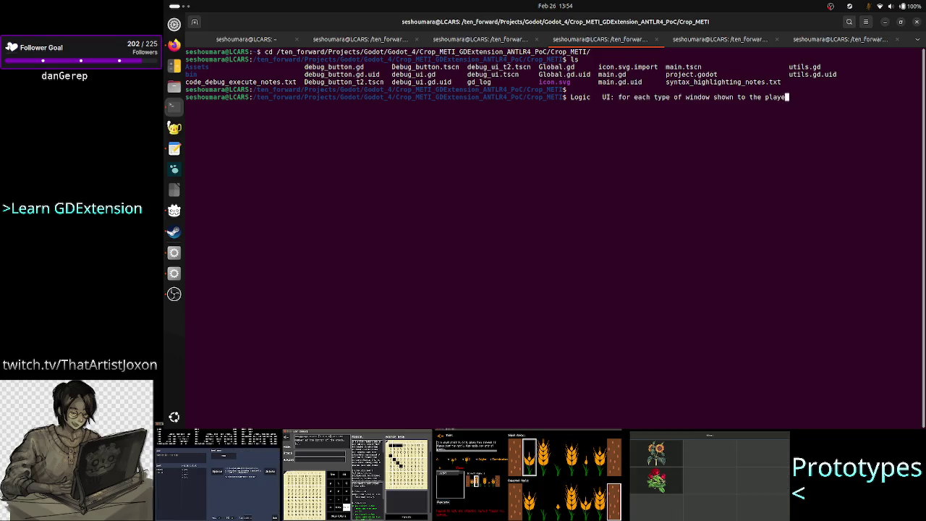
key("BackSpace")
key("BackSpace")
key("BackSpace")
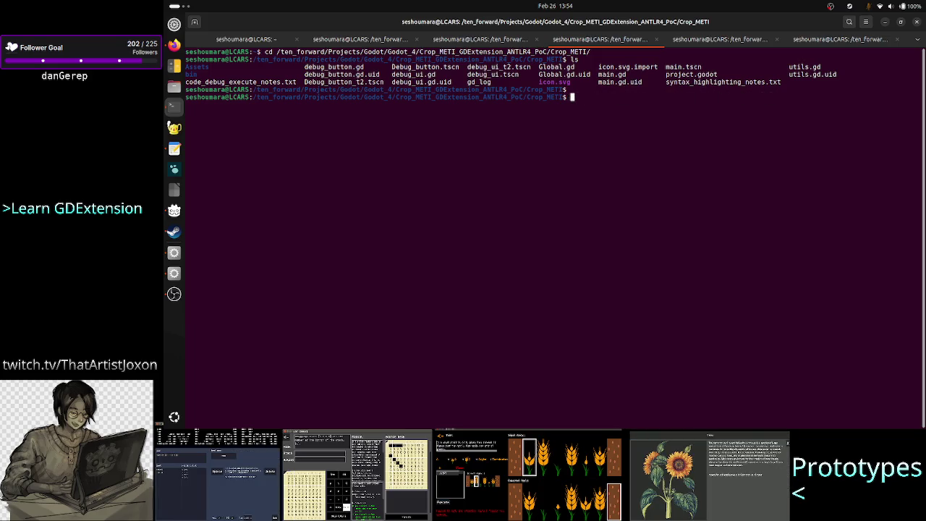
Type 'mkdir Global Logic Main_menu Level_select Level Level_editor' at the prompt without running it
type("mkdir ")
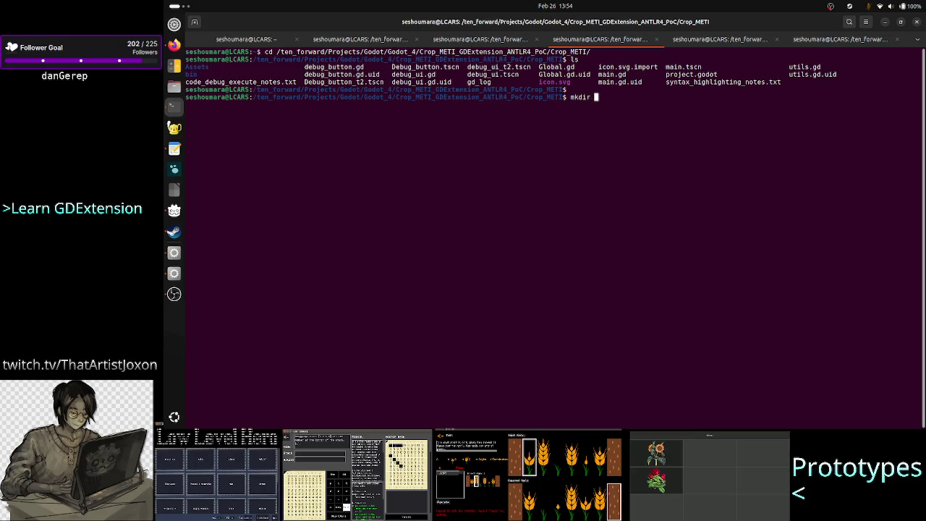
type("Global")
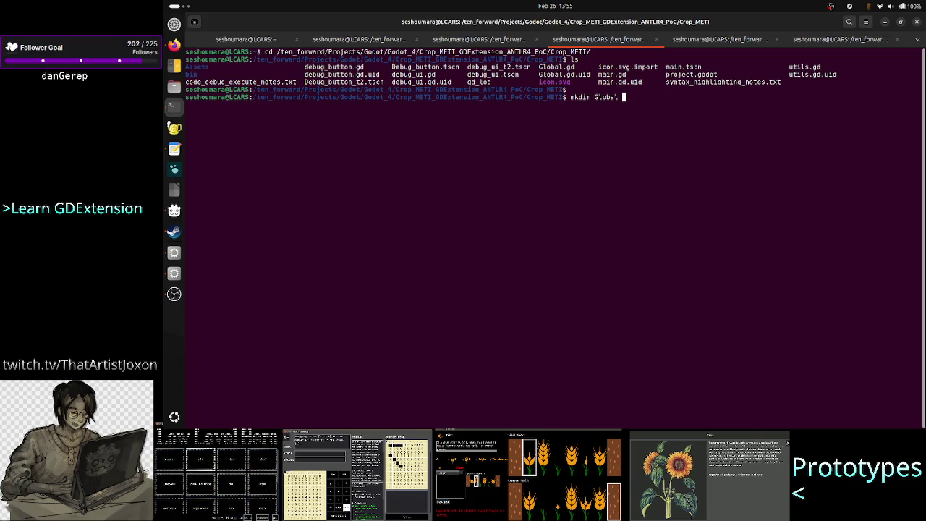
type("Logic")
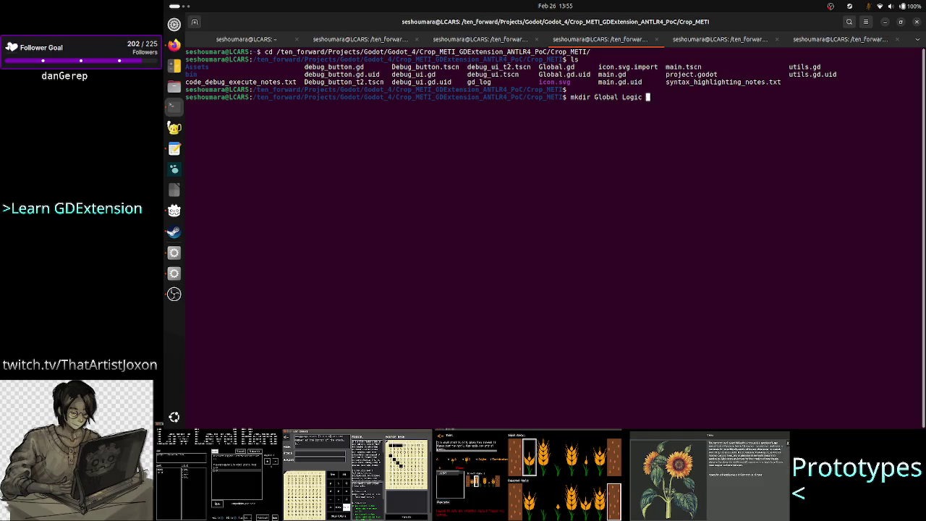
type("Main")
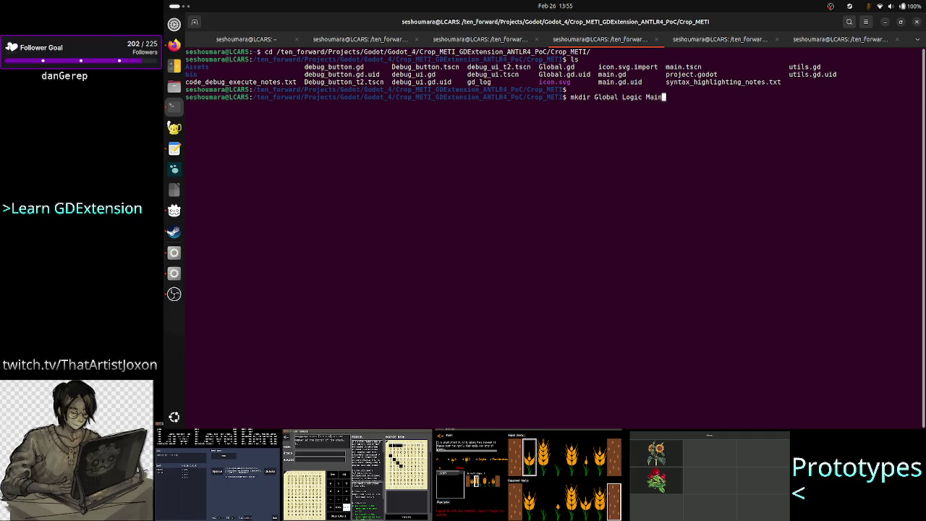
type("_menu ")
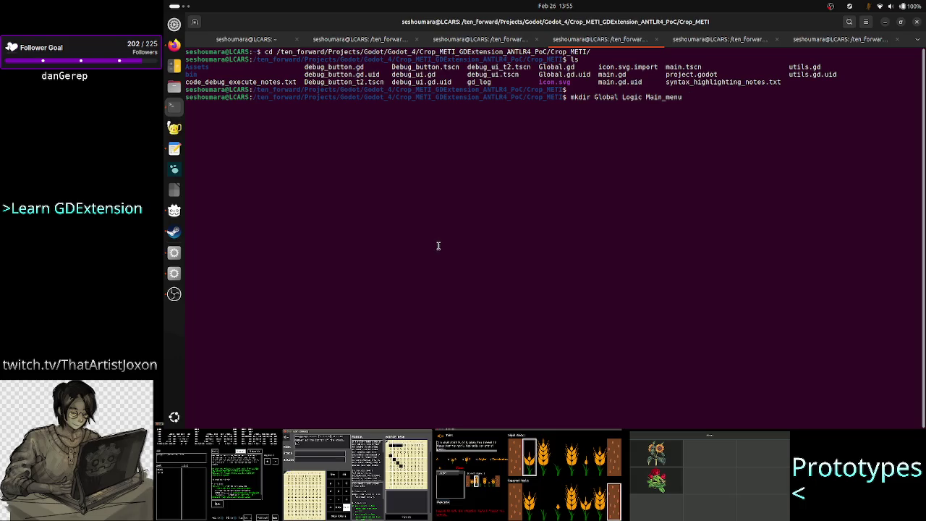
type("Levels")
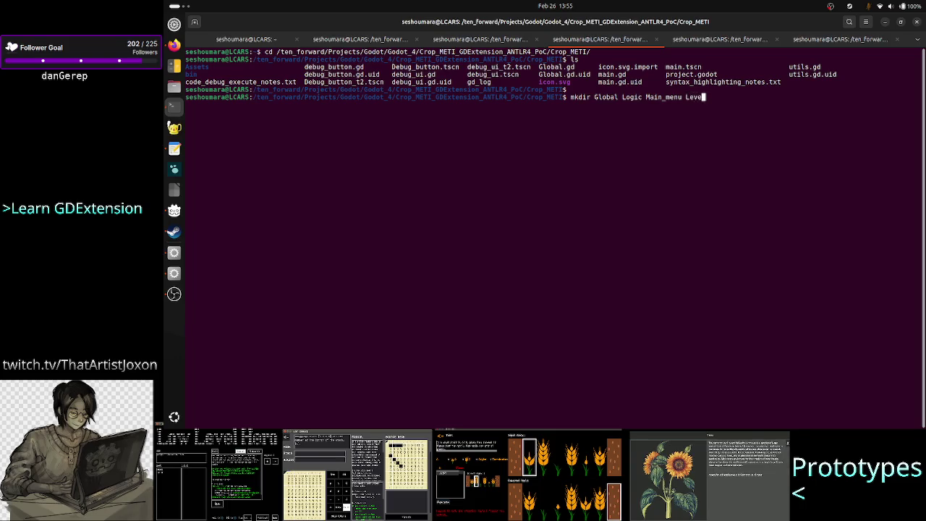
type("_selec")
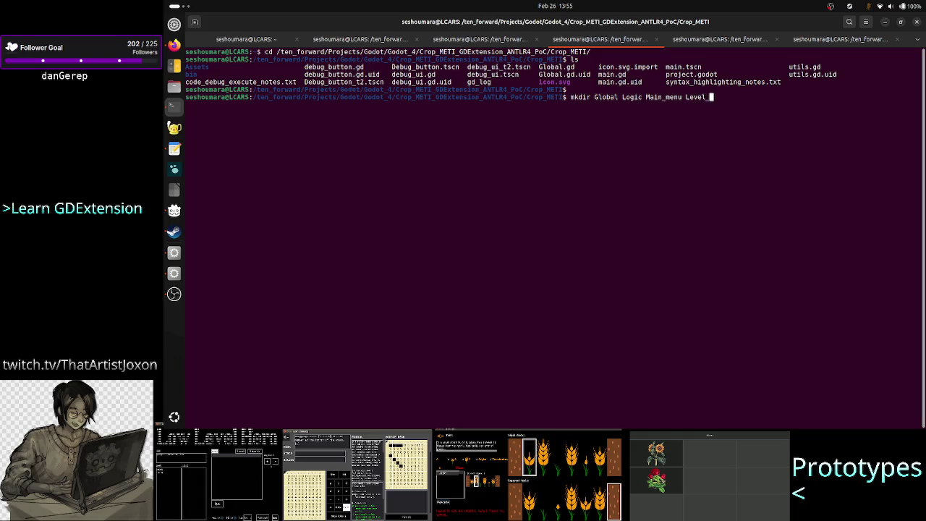
key("BackSpace")
key("BackSpace")
key("BackSpace")
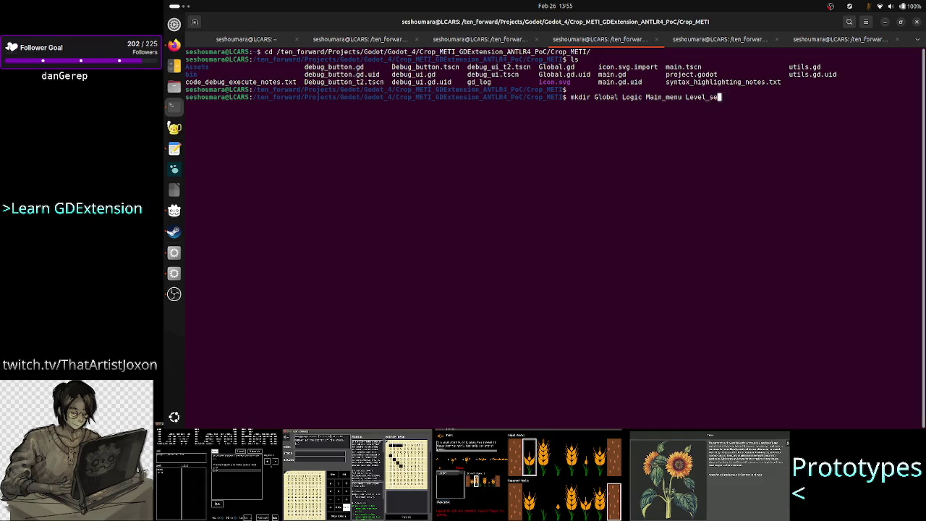
type("lect")
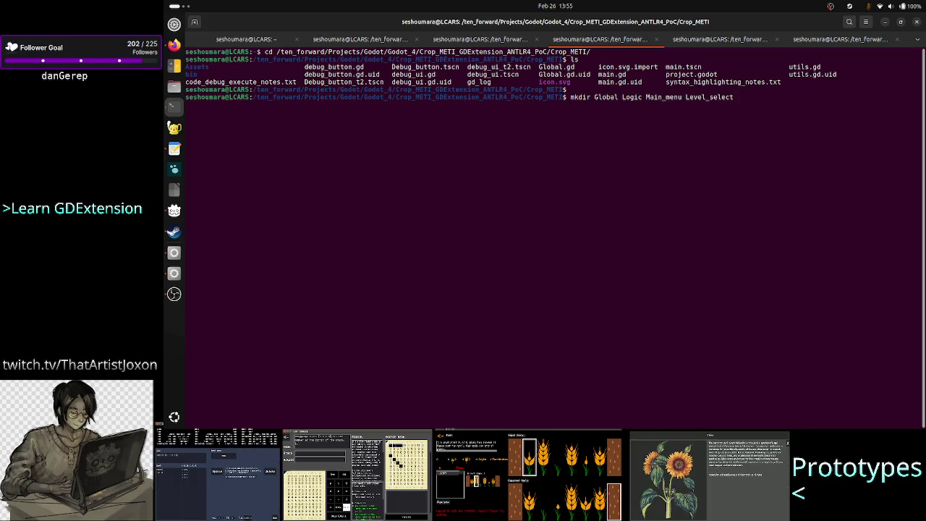
key("Left")
key("Left")
key("Left")
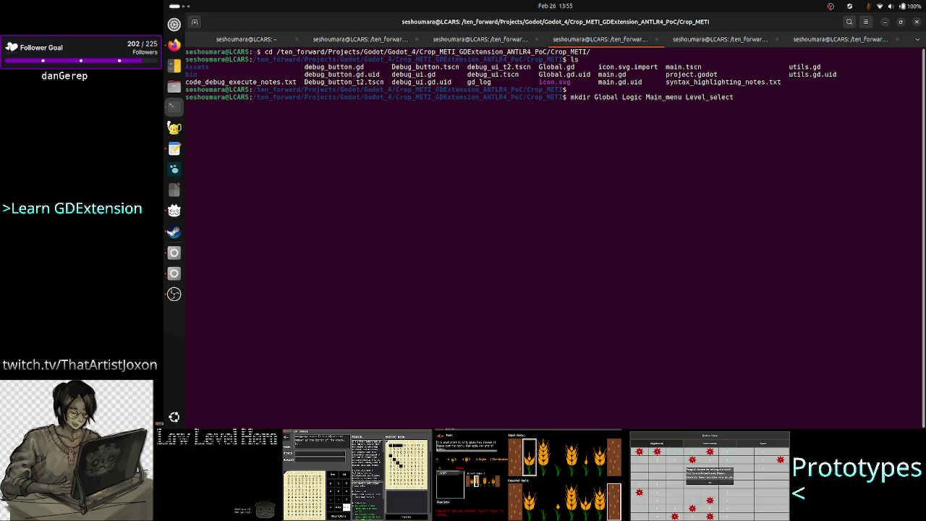
key("Left")
key("Left")
key("Left")
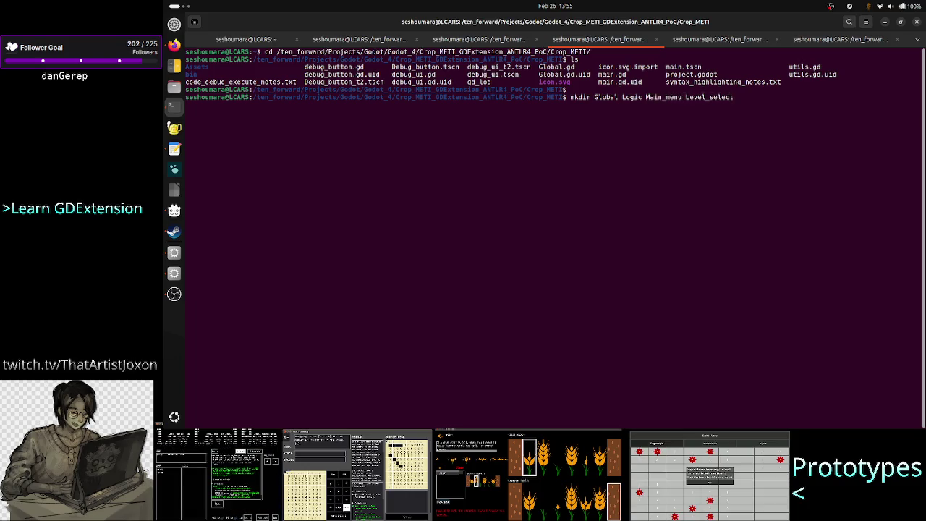
key("Right")
key("Right")
key("Right")
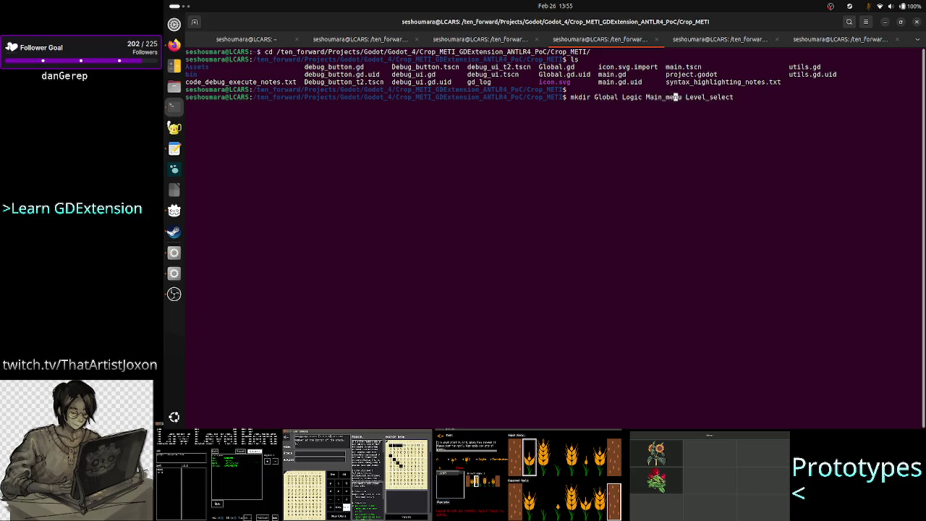
key("Left")
key("Left")
key("Left")
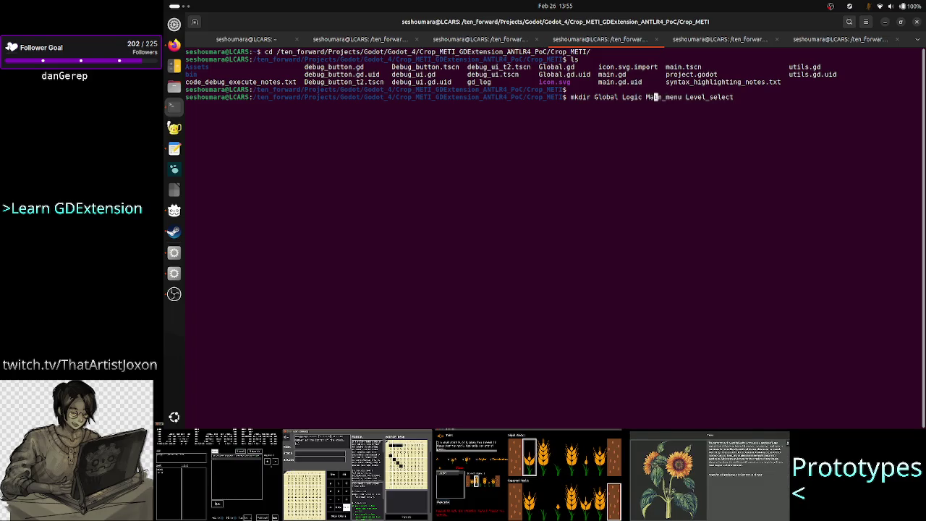
key("Right")
key("Right")
key("Right")
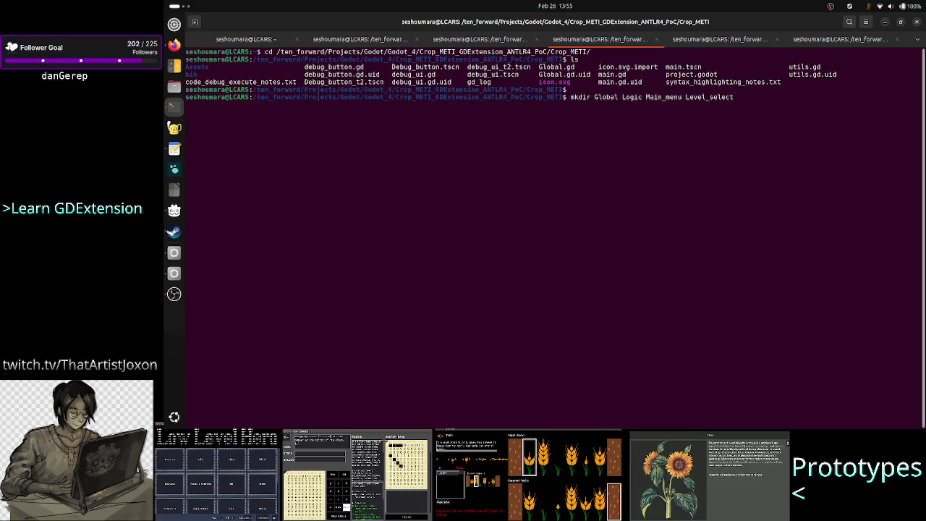
type("Level")
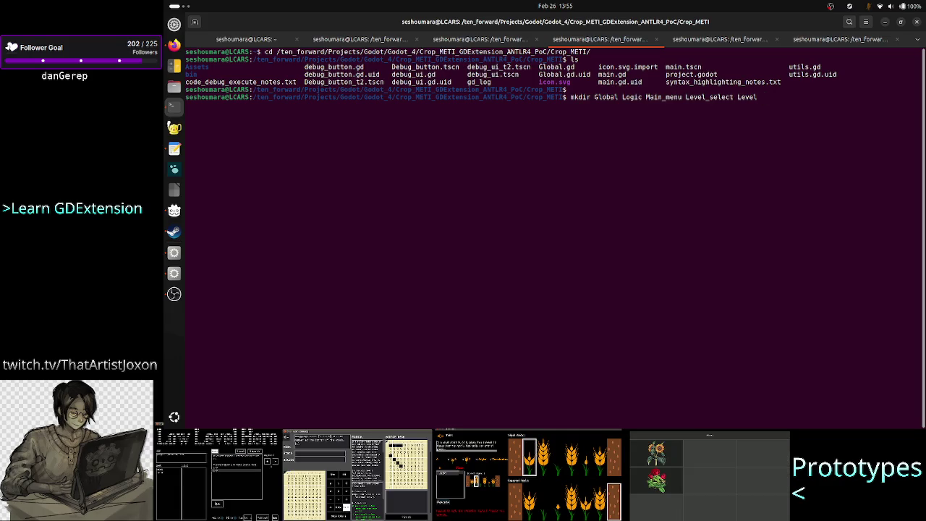
type(" Level")
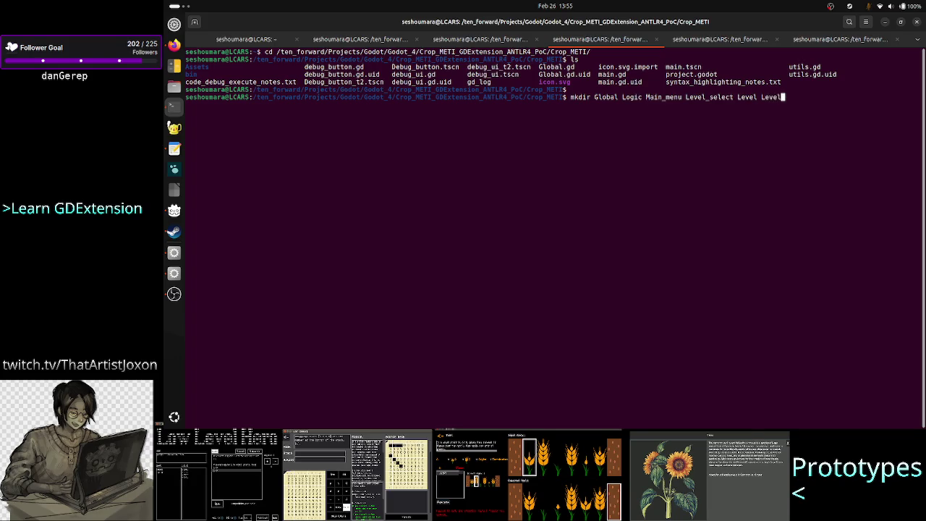
type("_editor")
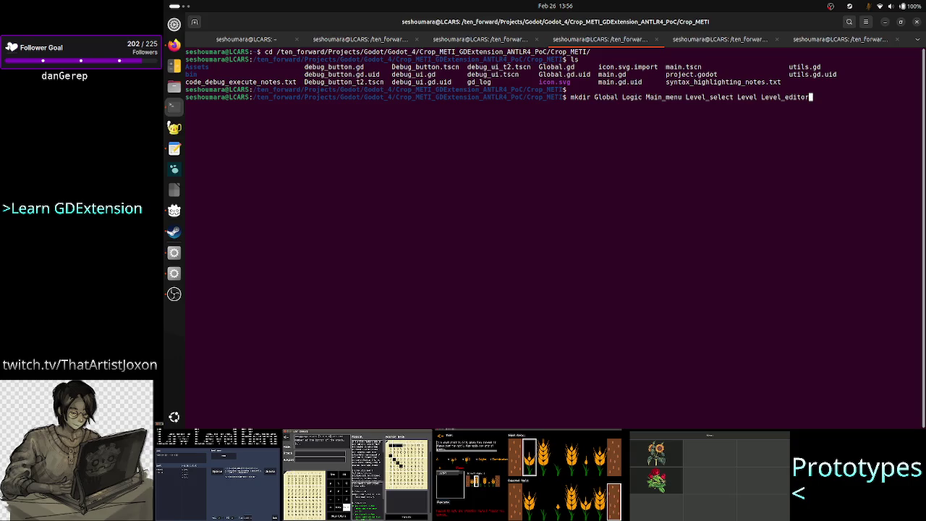
Append Settings to the mkdir command and select Main_menu while reviewing it
type("Setting")
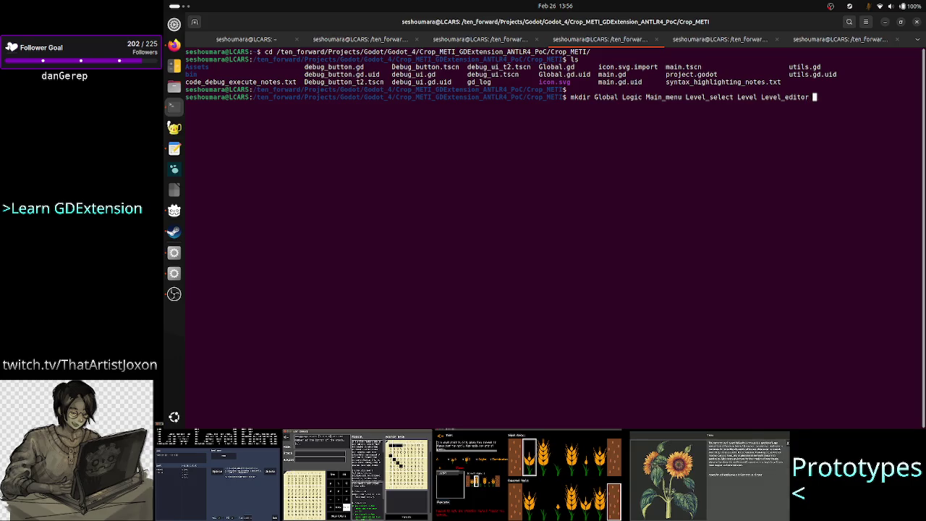
type("s")
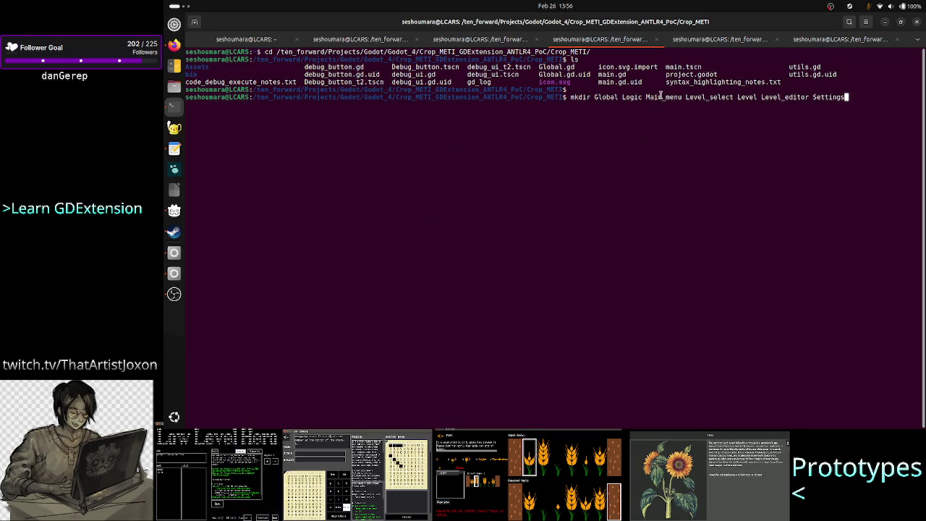
double_click(659, 96)
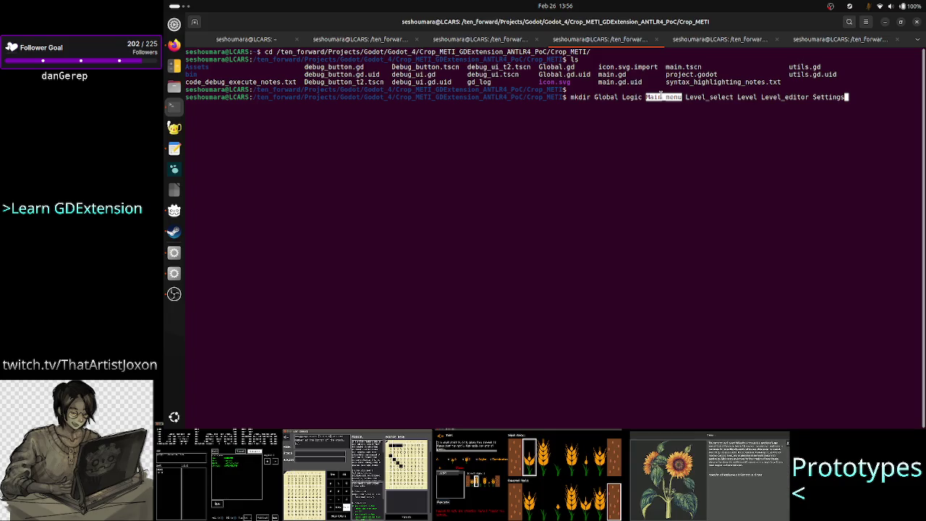
double_click(822, 97)
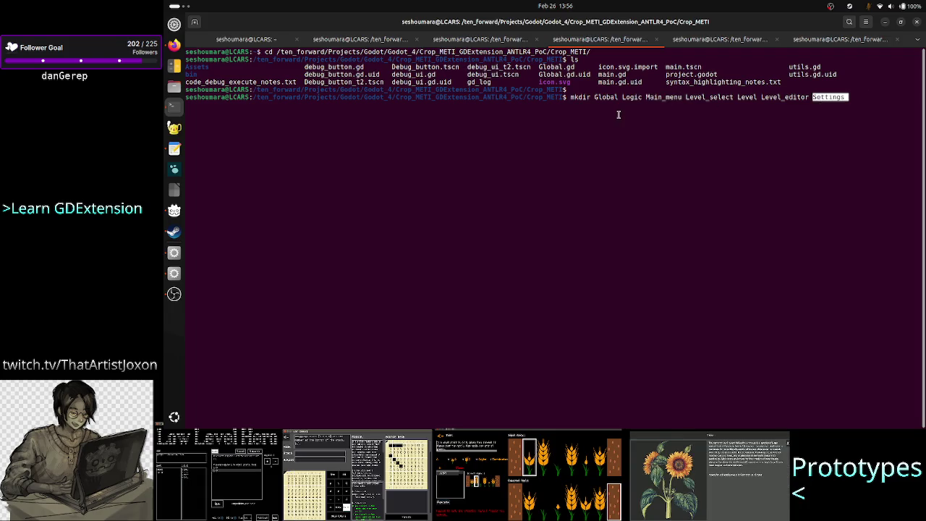
double_click(661, 97)
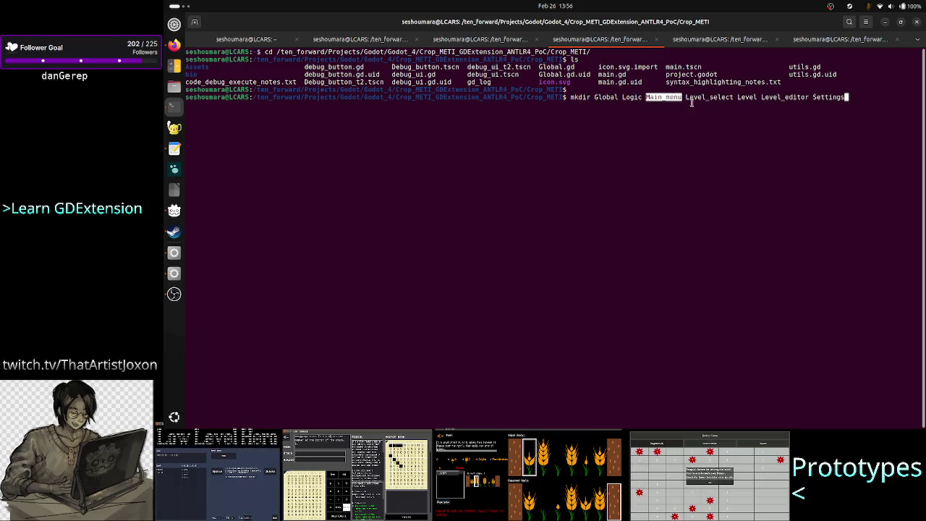
left_click(857, 103)
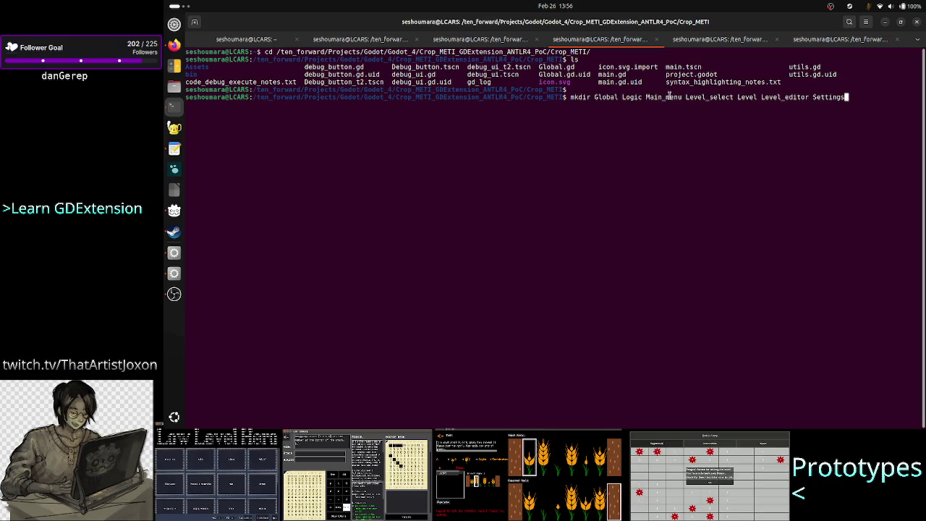
double_click(670, 96)
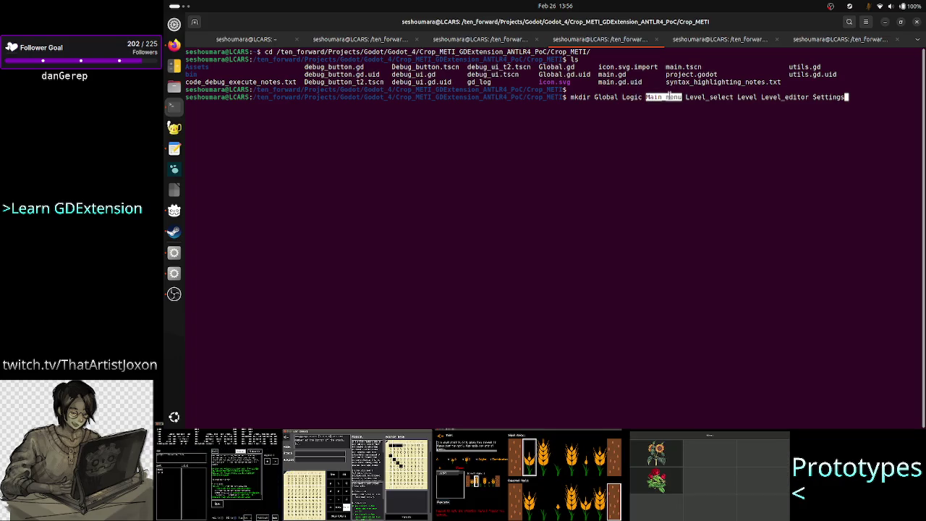
left_click(694, 118)
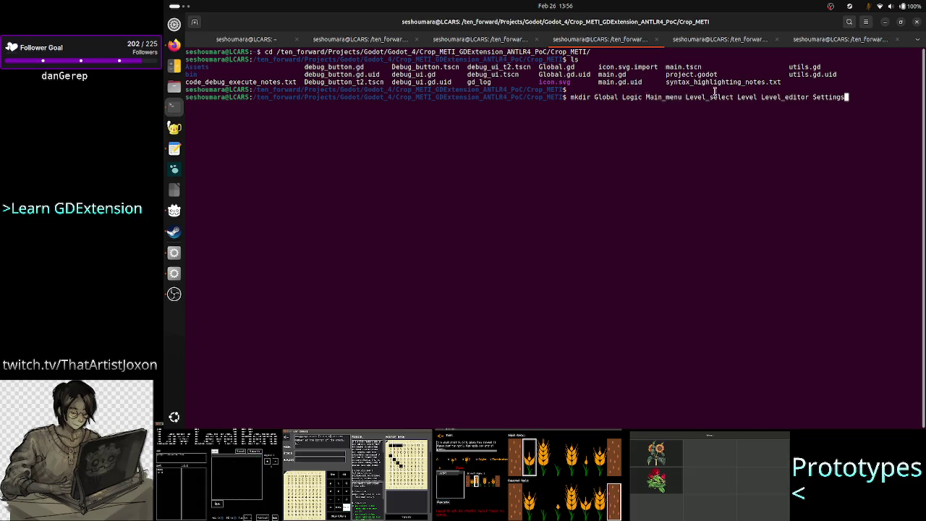
left_click_drag(645, 97, 683, 97)
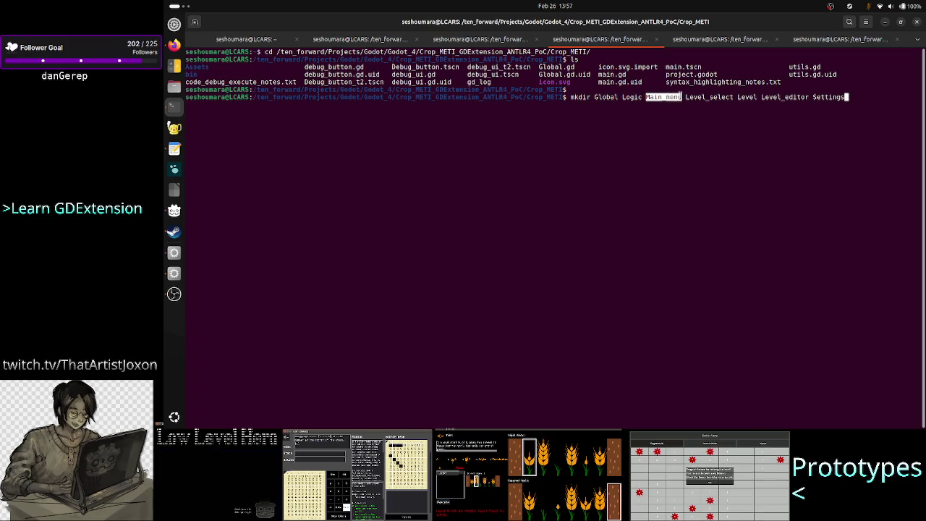
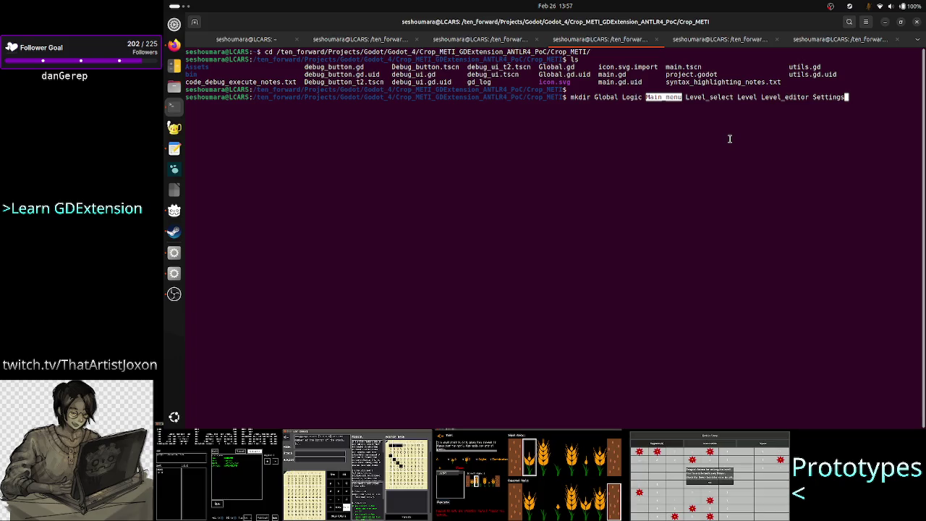
Bring Steam forward and launch TIS-100 from its library page
left_click(172, 232)
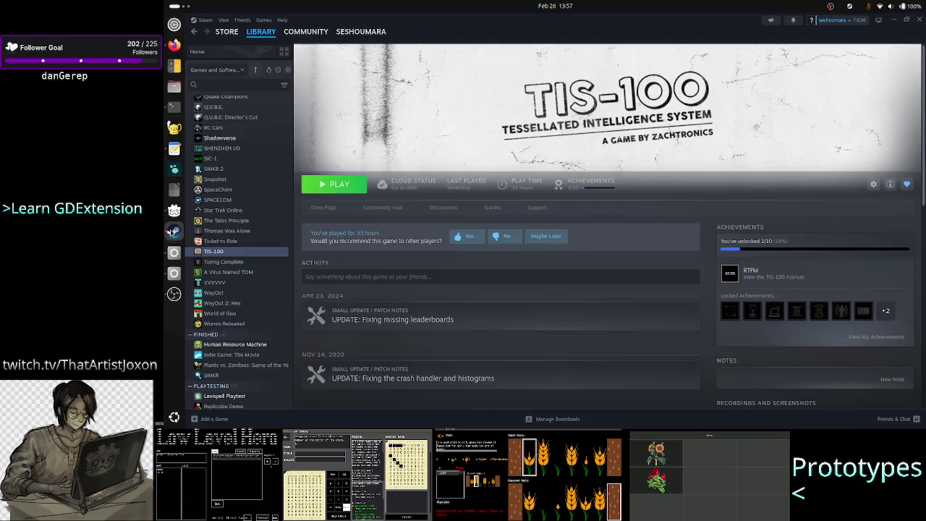
left_click(339, 186)
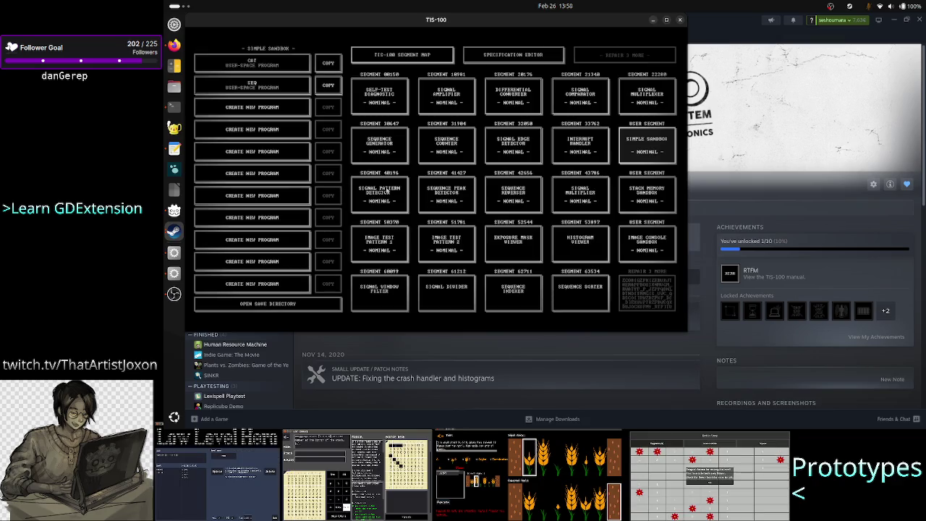
key("Escape")
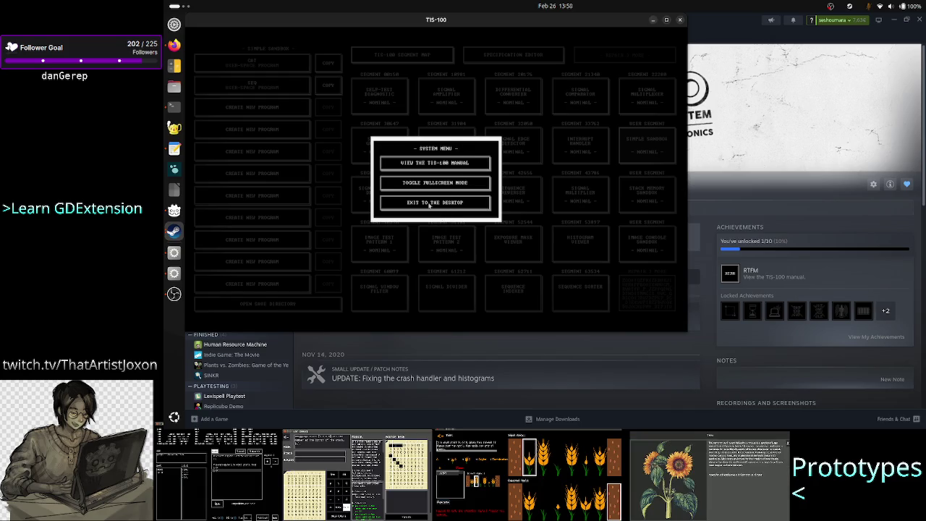
key("Escape")
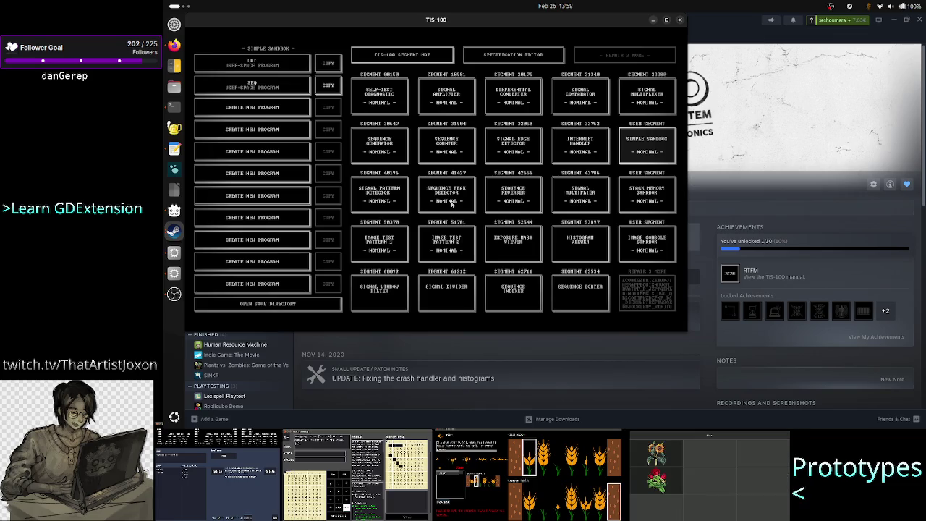
key("Escape")
key("Escape")
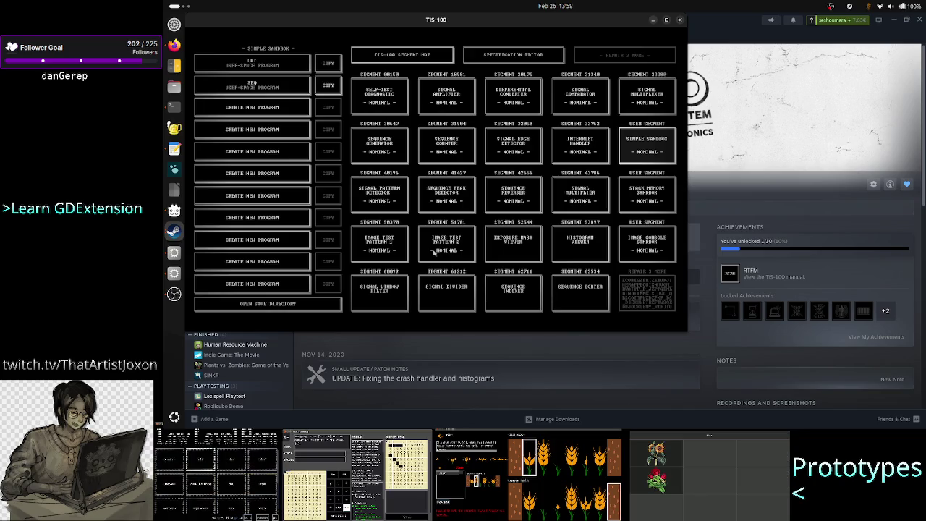
key("Escape")
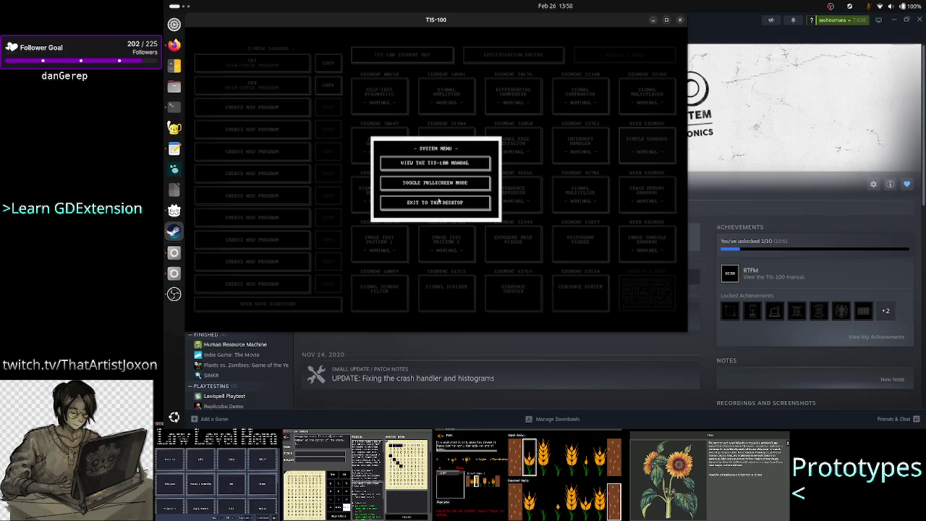
key("Escape")
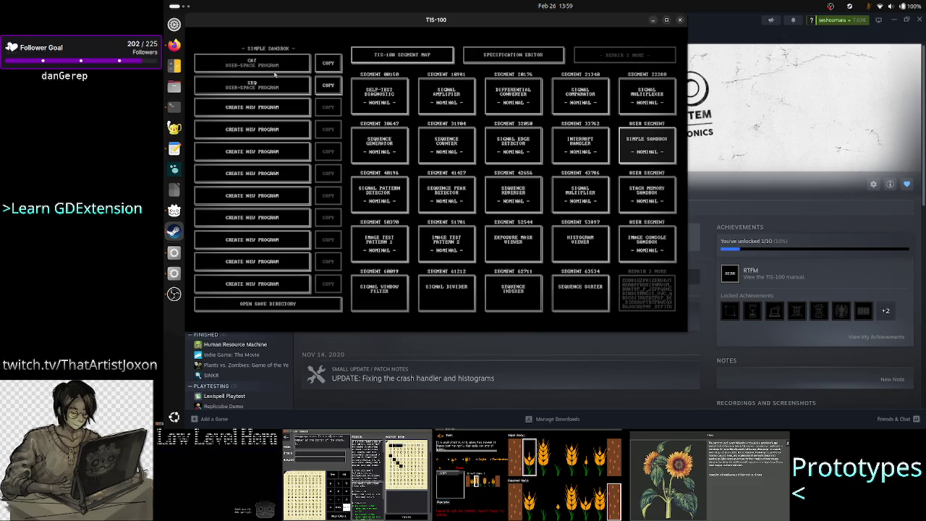
Select Self-Test Diagnostic and open its saved OPTIMAL solution
left_click(375, 96)
left_click(286, 64)
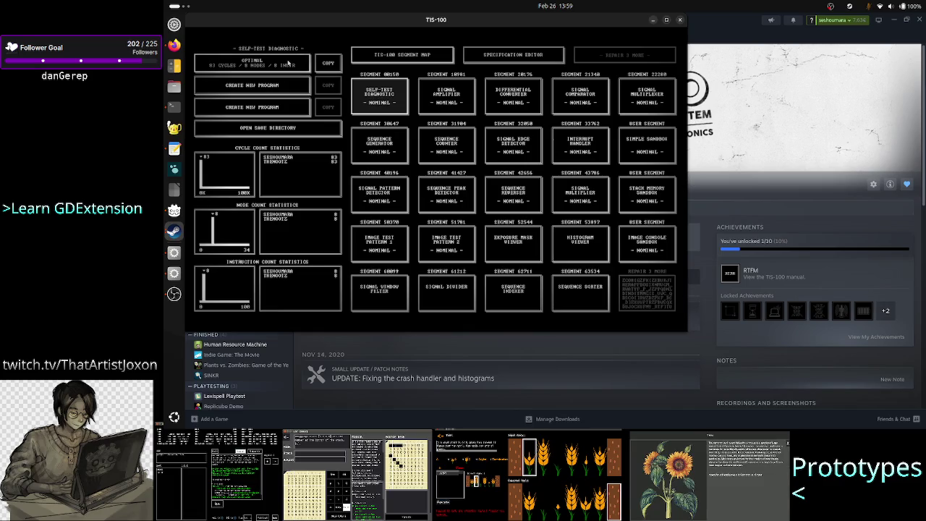
key("Escape")
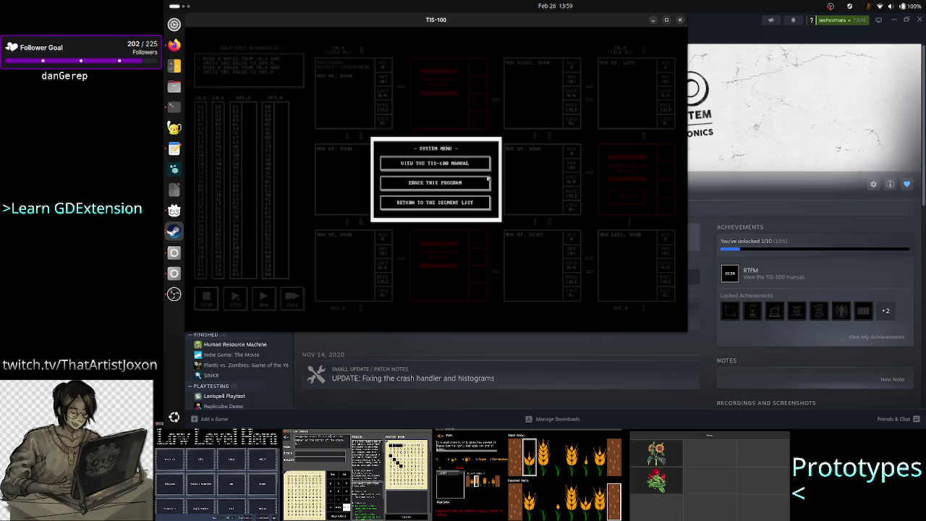
left_click(318, 147)
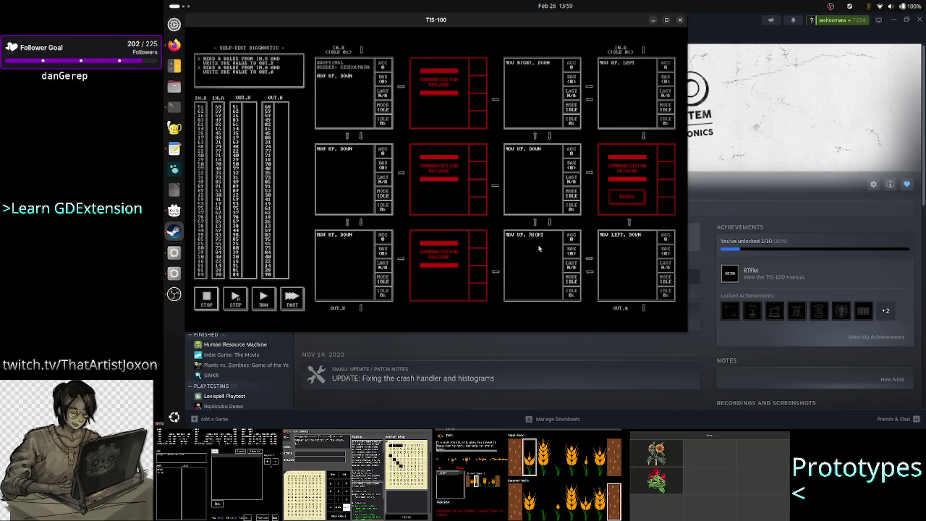
Leave the puzzle through the system menu and return to the Segment List
key("Escape")
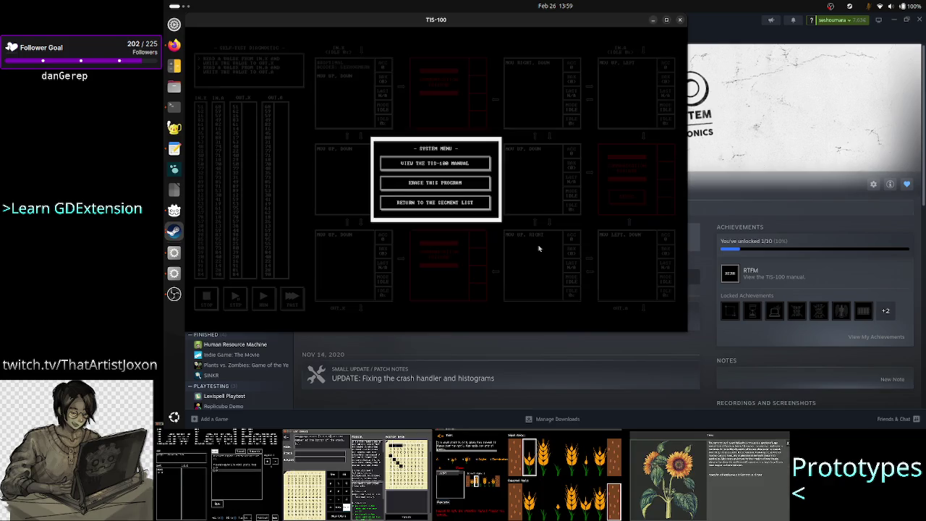
key("Escape")
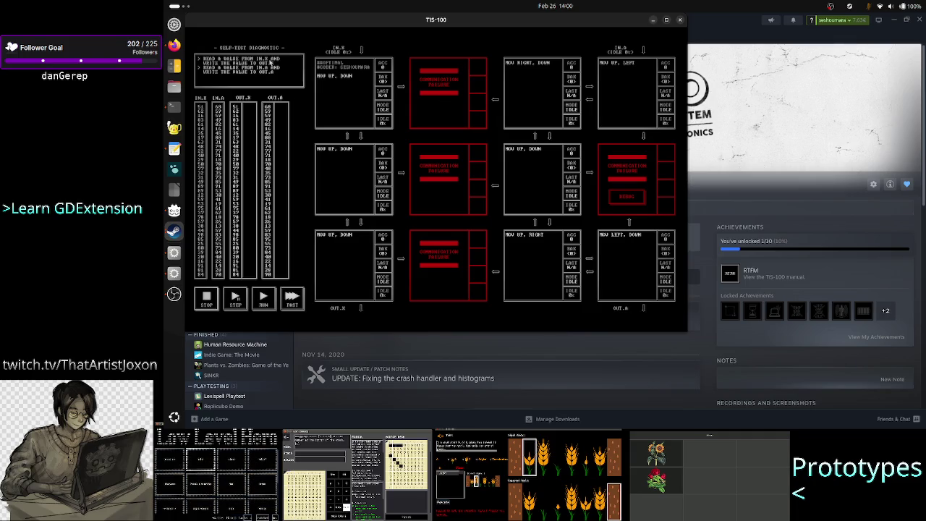
key("Escape")
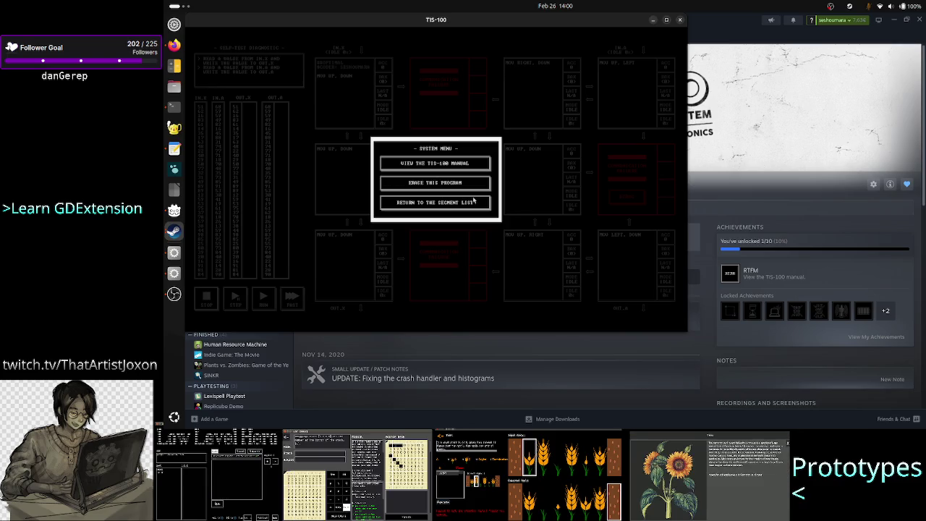
left_click(476, 205)
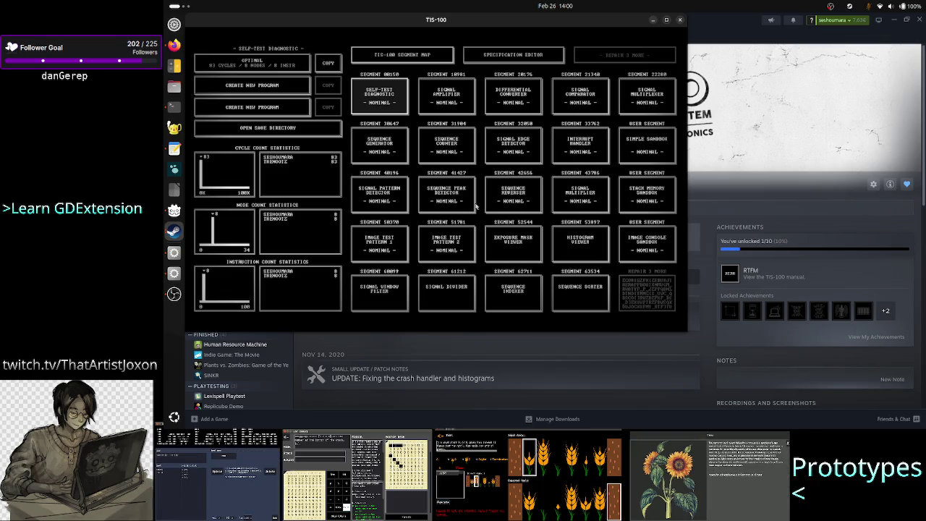
Nudge the TIS-100 window slightly right and down
key("Escape")
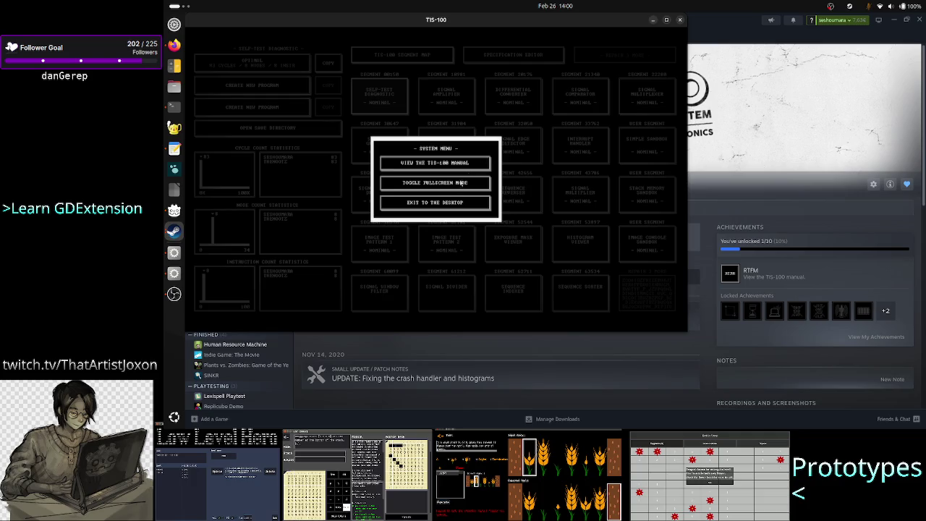
key("Escape")
key("Escape")
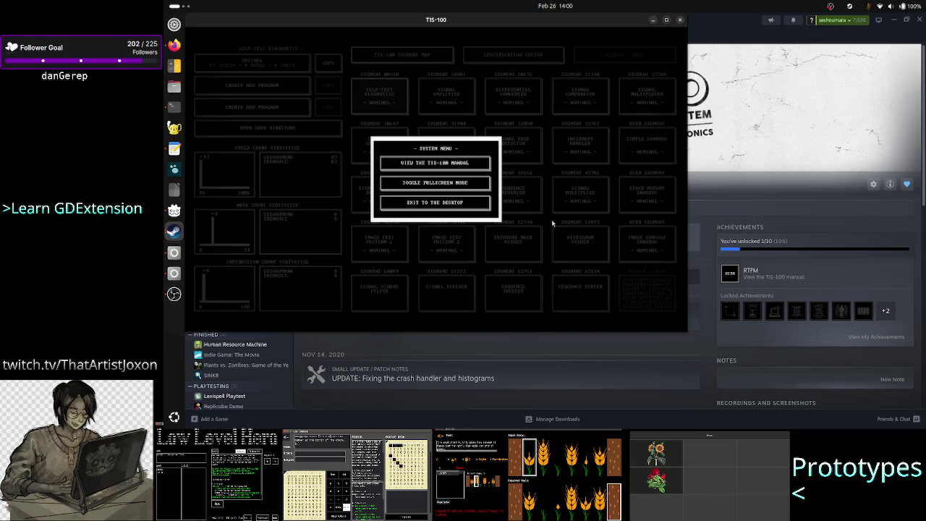
key("Escape")
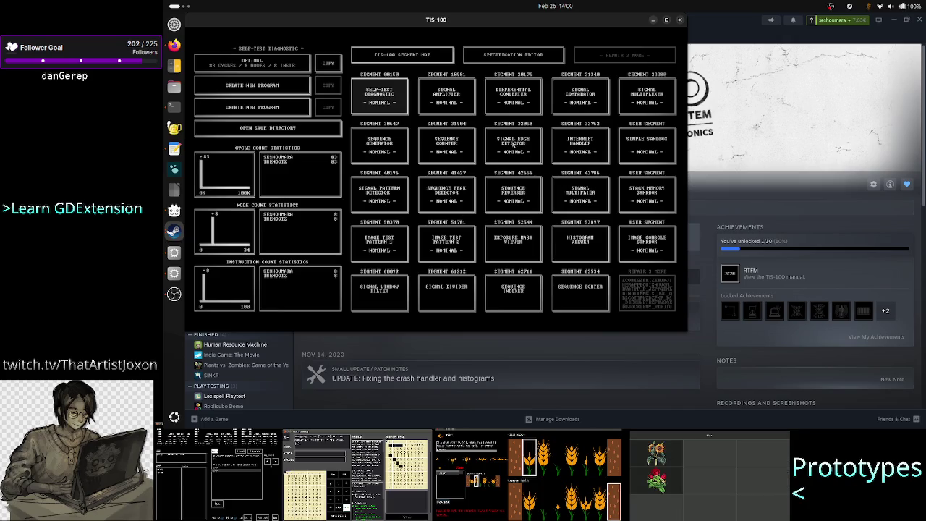
left_click_drag(521, 20, 569, 31)
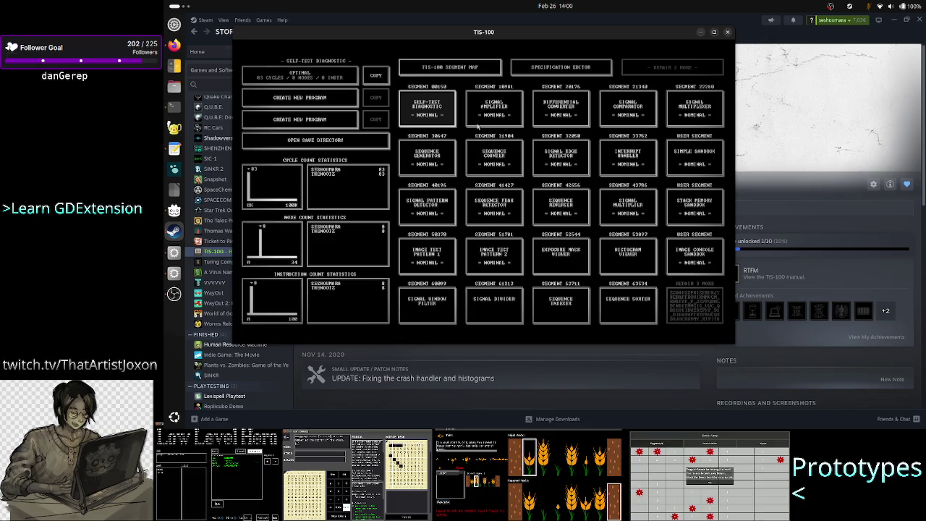
Reopen the optimal Self-Test Diagnostic solution in the editor
key("Escape")
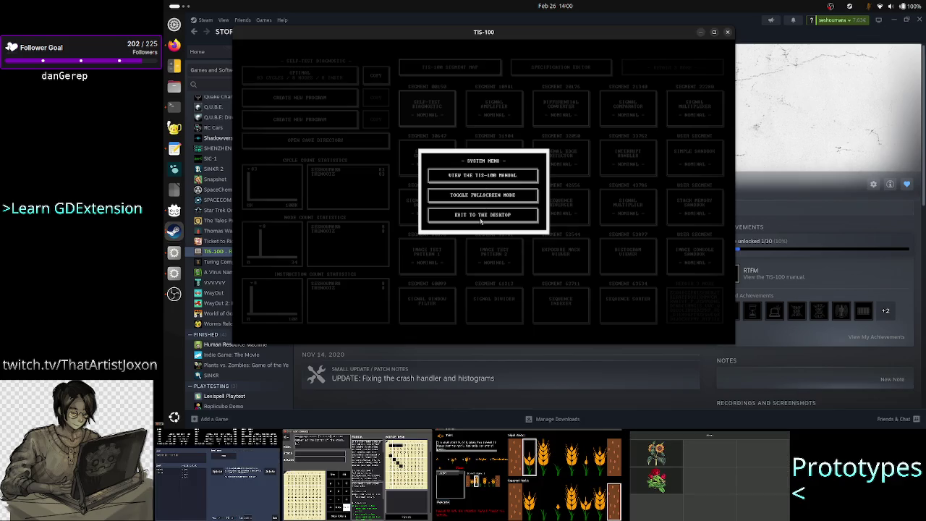
key("Escape")
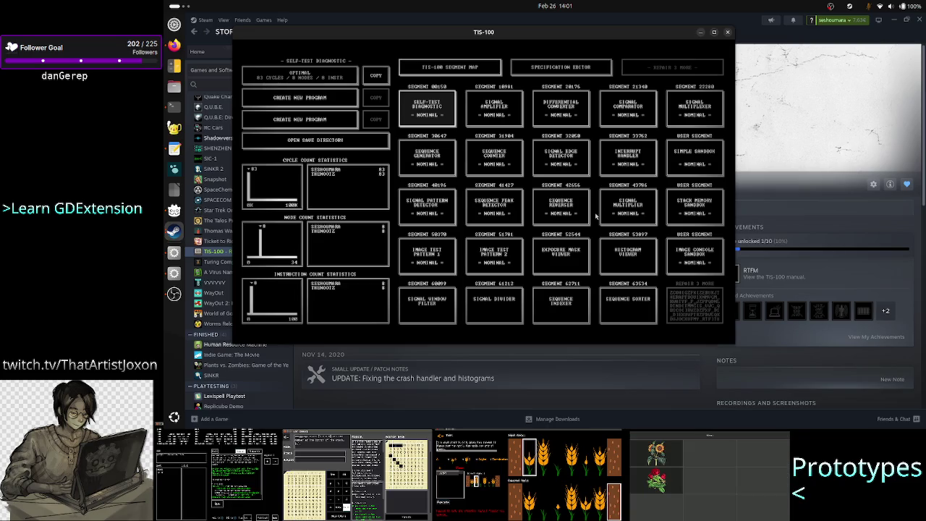
key("Escape")
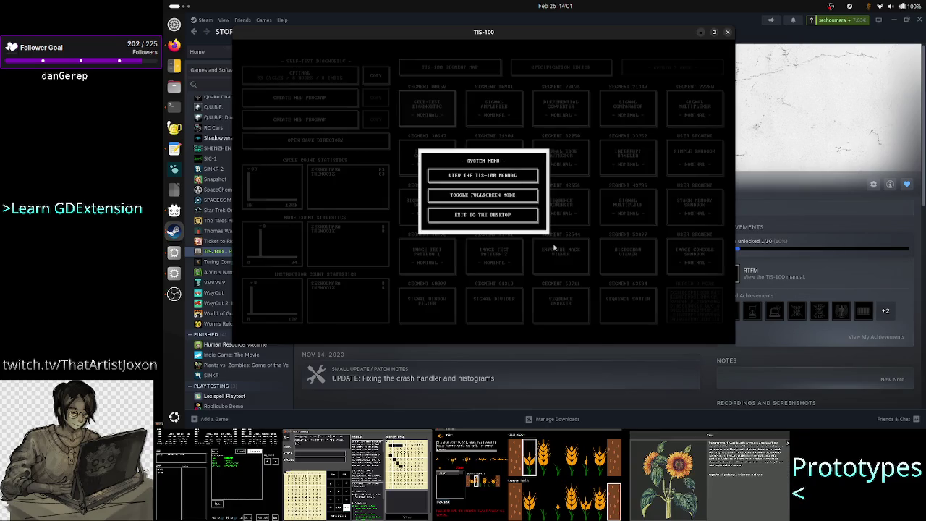
key("Escape")
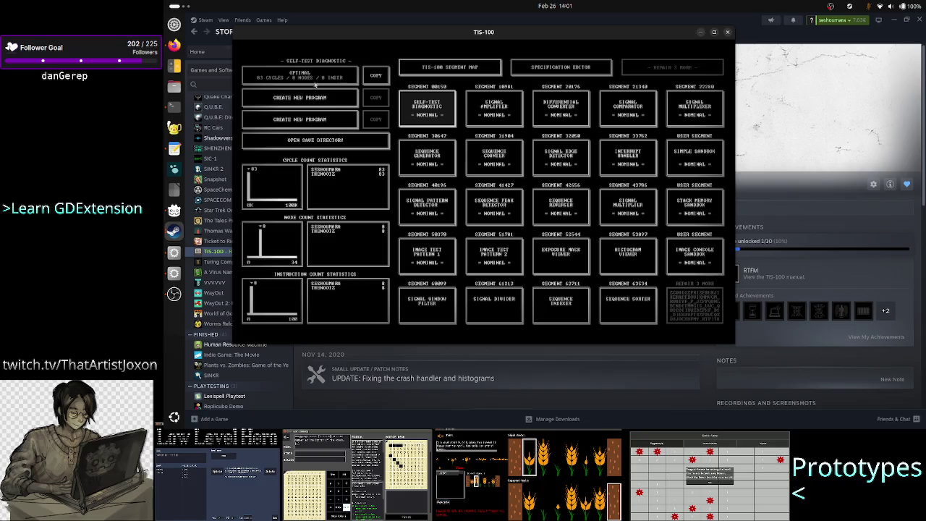
left_click(318, 81)
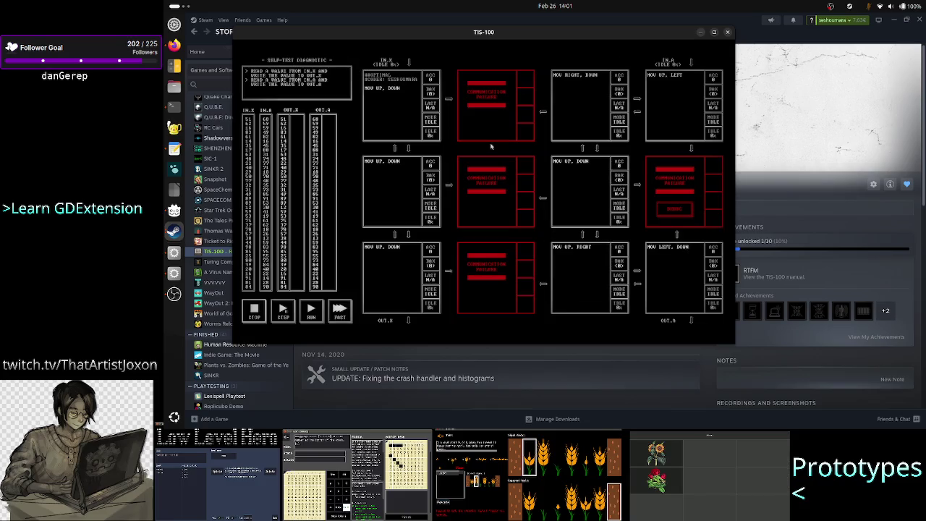
Click into the top-left, middle-centre and middle-left nodes' code
key("Escape")
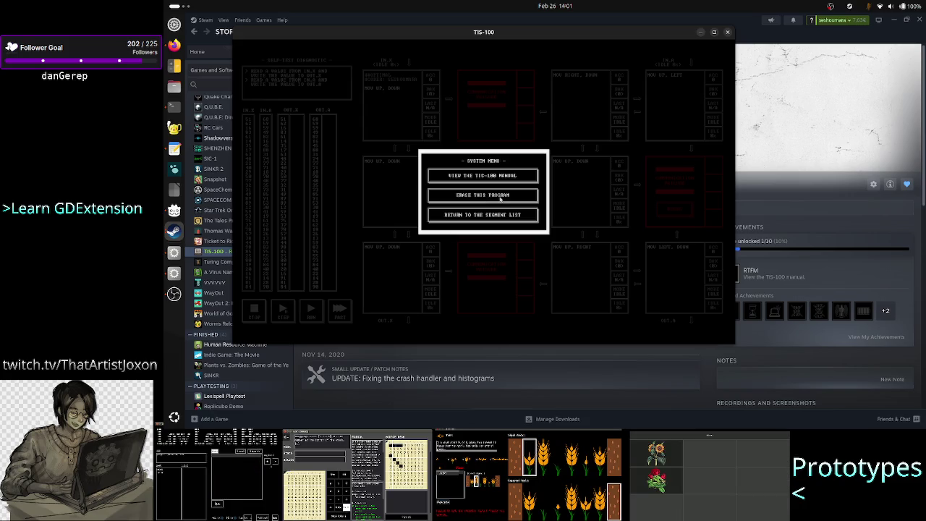
key("Escape")
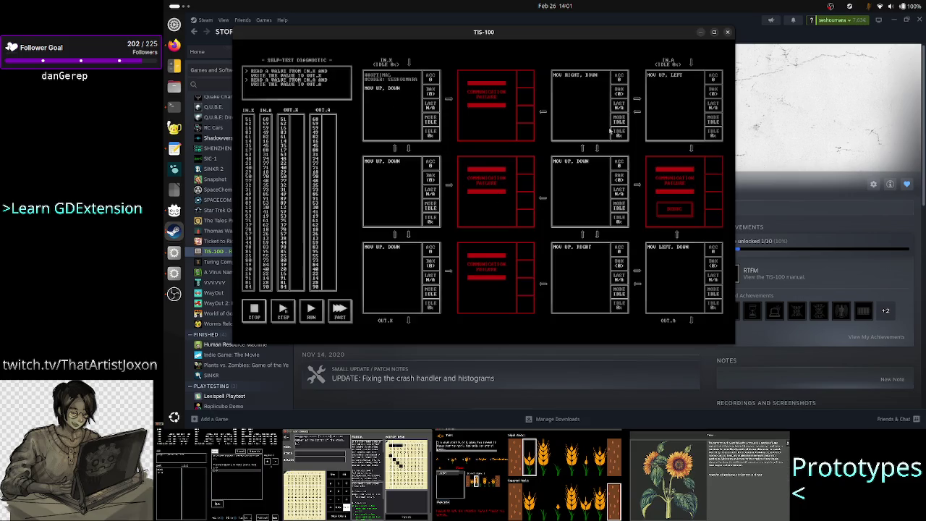
left_click(396, 85)
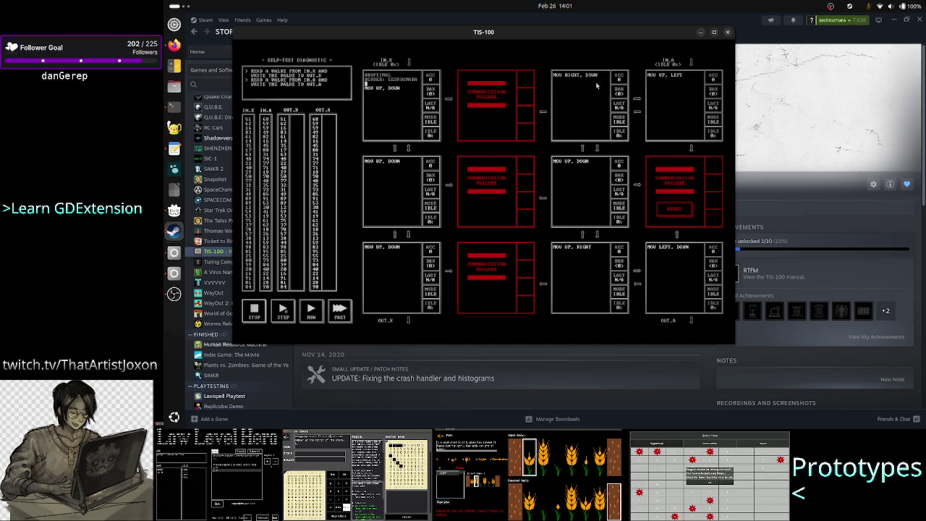
left_click(590, 172)
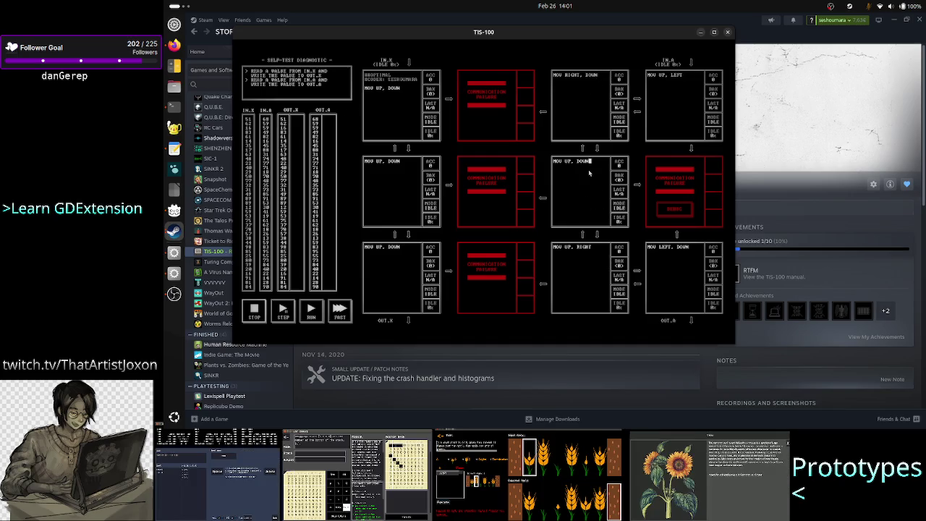
left_click(382, 168)
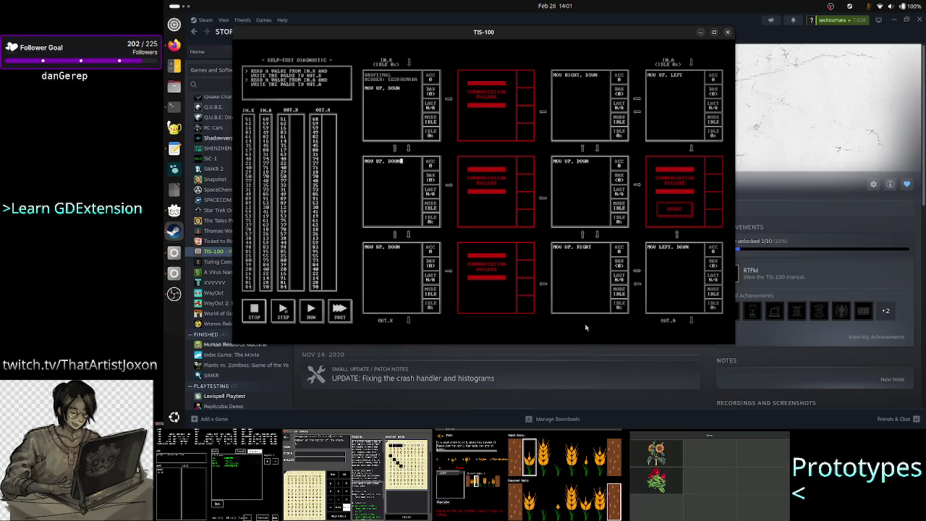
Close the TIS-100 game window
key("Escape")
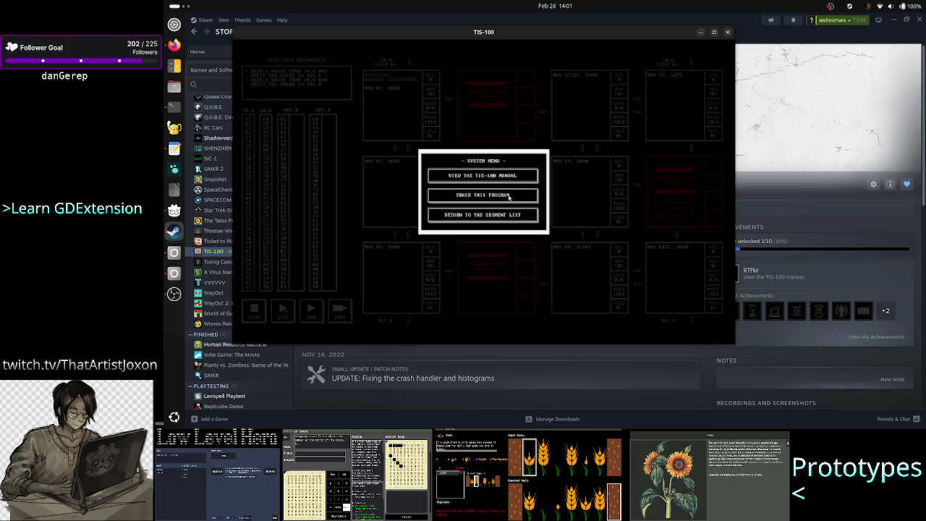
key("Escape")
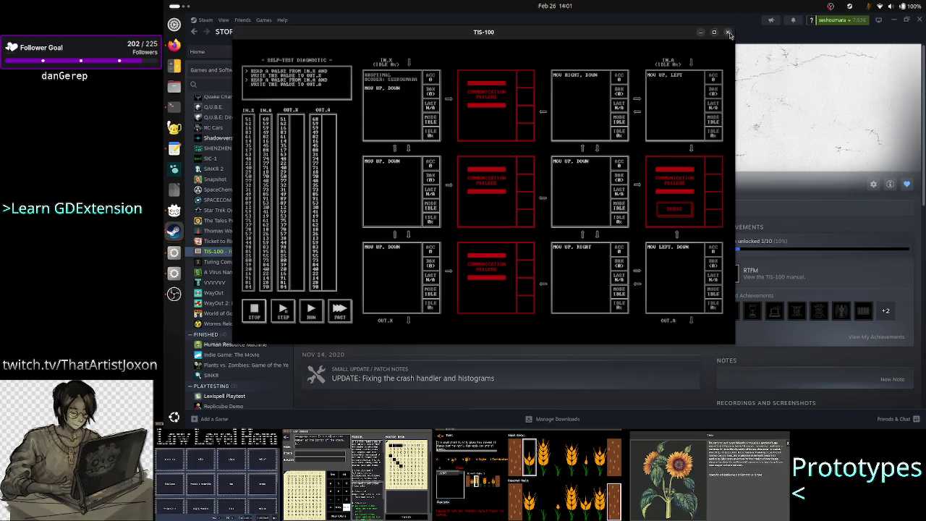
left_click(728, 33)
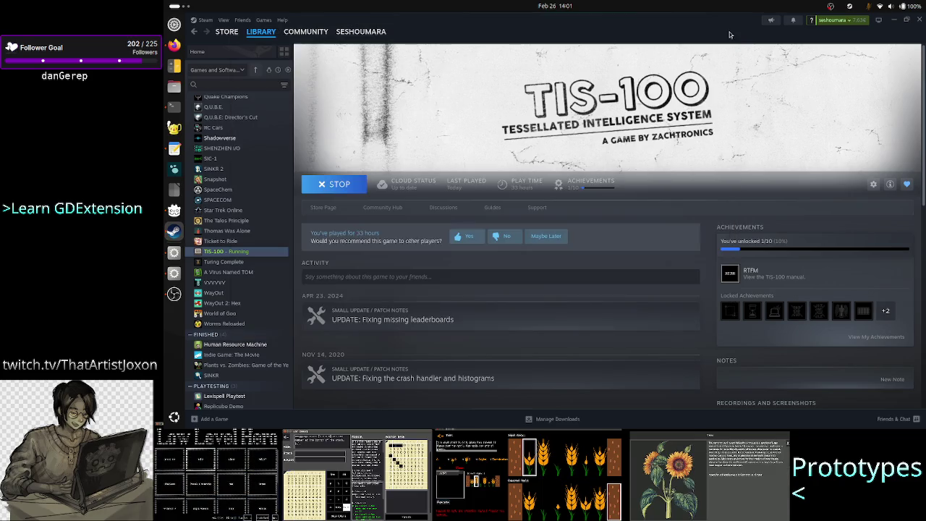
Search the library for 'a+b', open the A=B page, and bring OBS Studio forward
left_click(217, 84)
type("a")
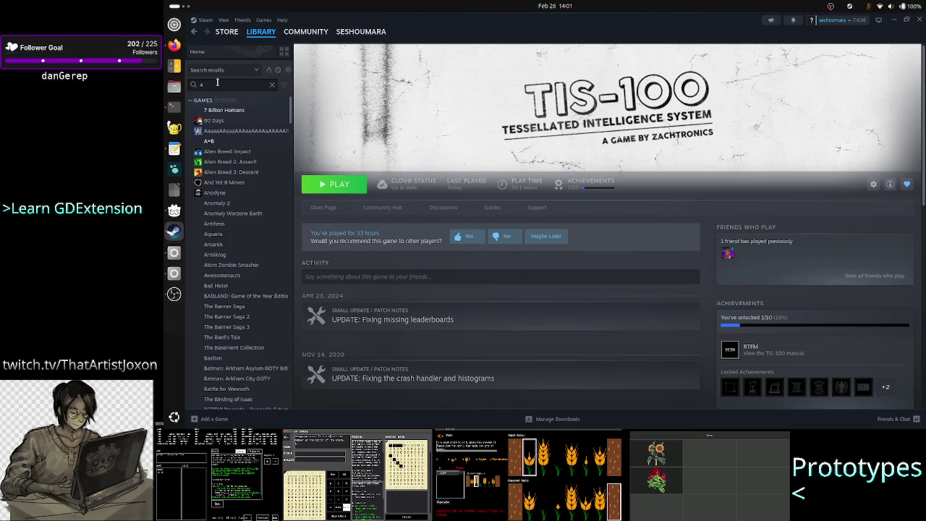
type("+b")
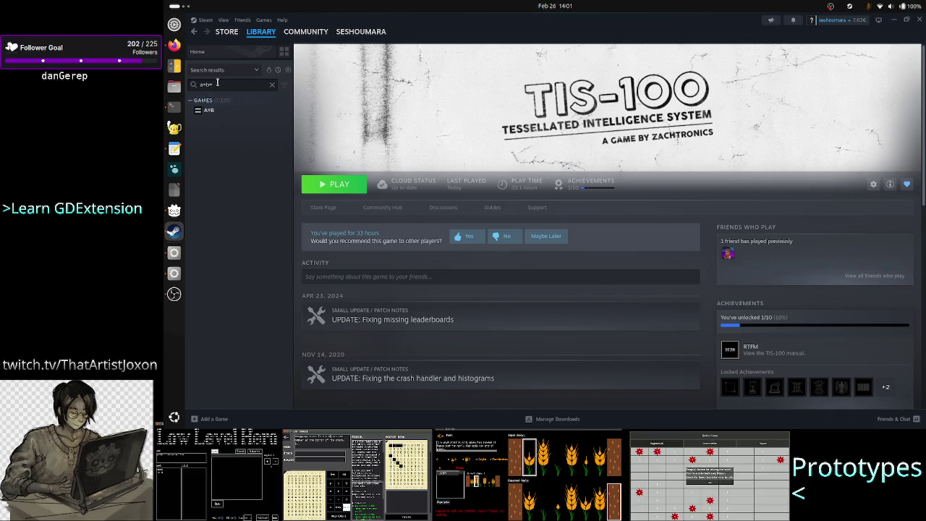
left_click(229, 114)
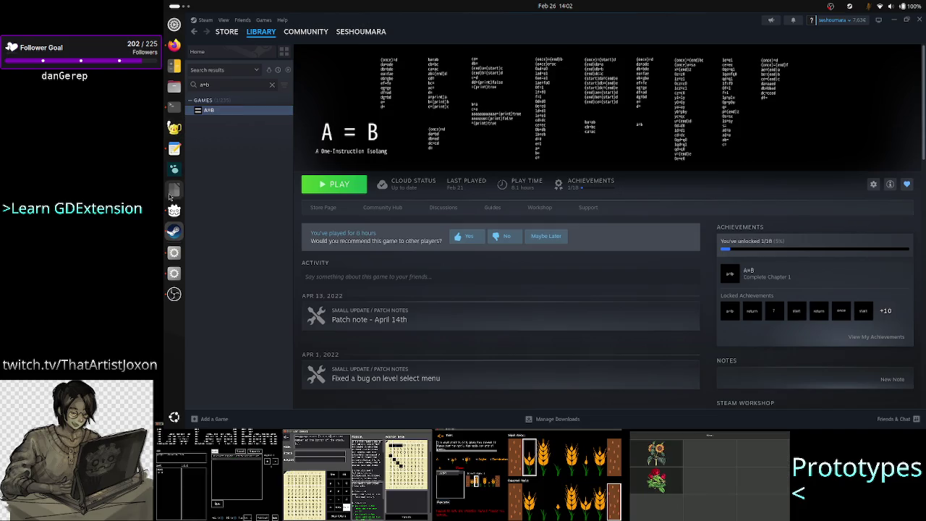
left_click(174, 295)
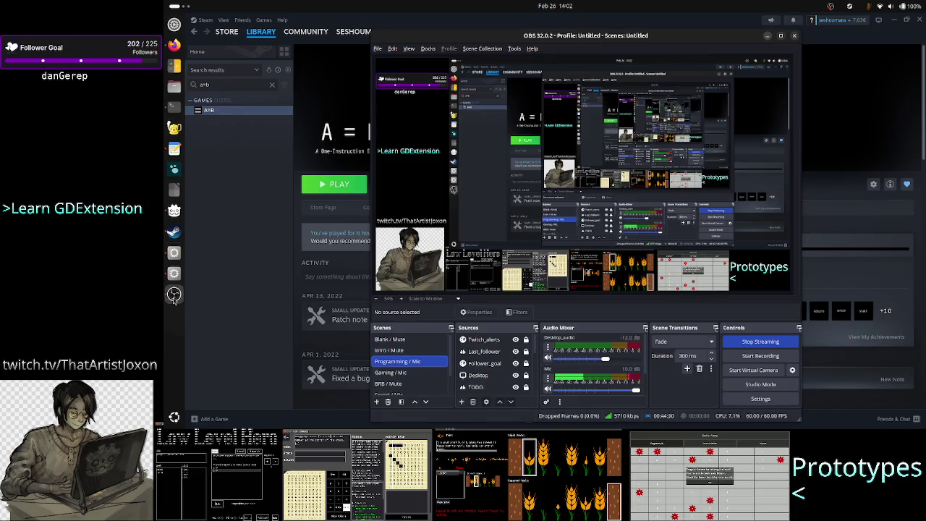
left_click(224, 308)
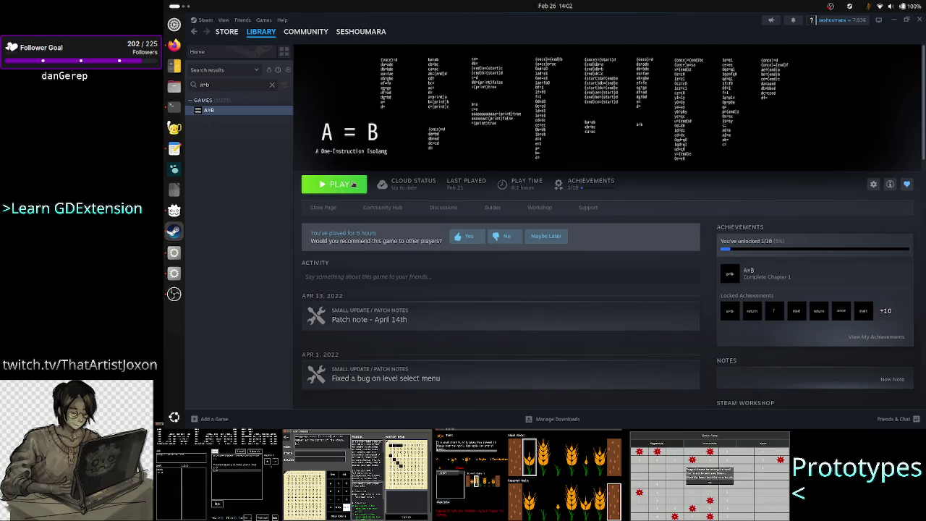
Press PLAY on the A=B library page to launch the game
left_click(353, 184)
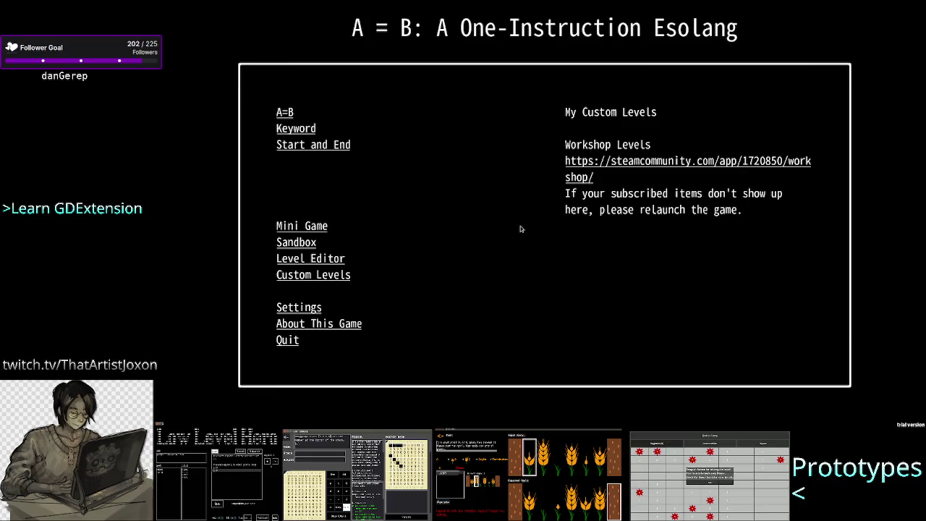
Browse the Keyword, A=B and Start and End chapters, then open level 3-1 Remove
left_click(291, 128)
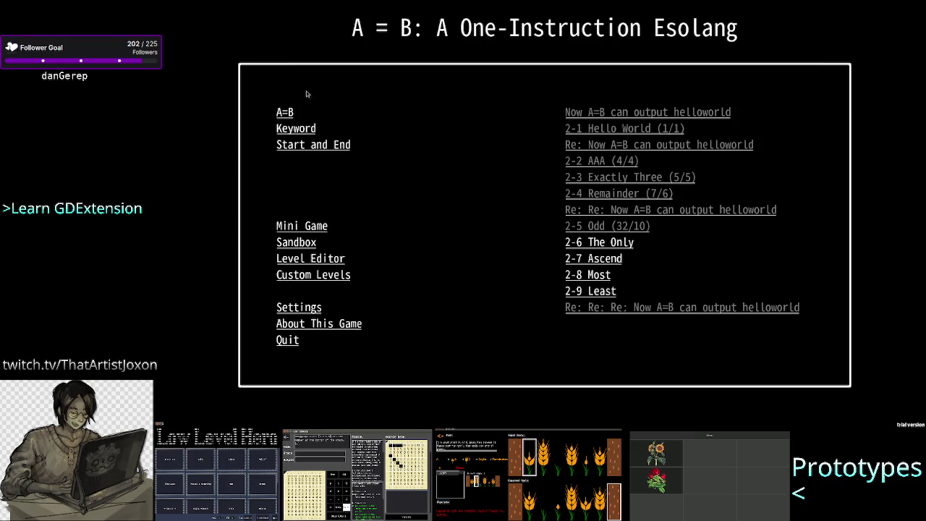
left_click(285, 112)
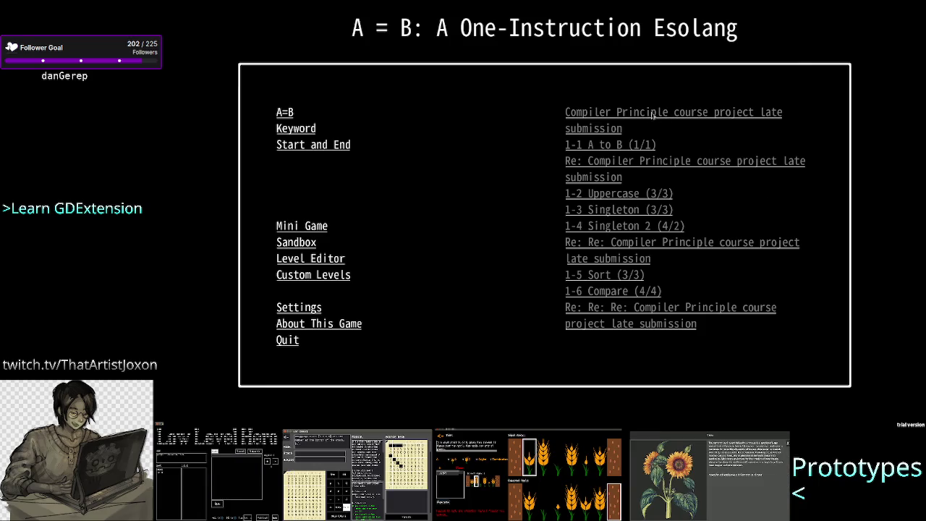
left_click(292, 128)
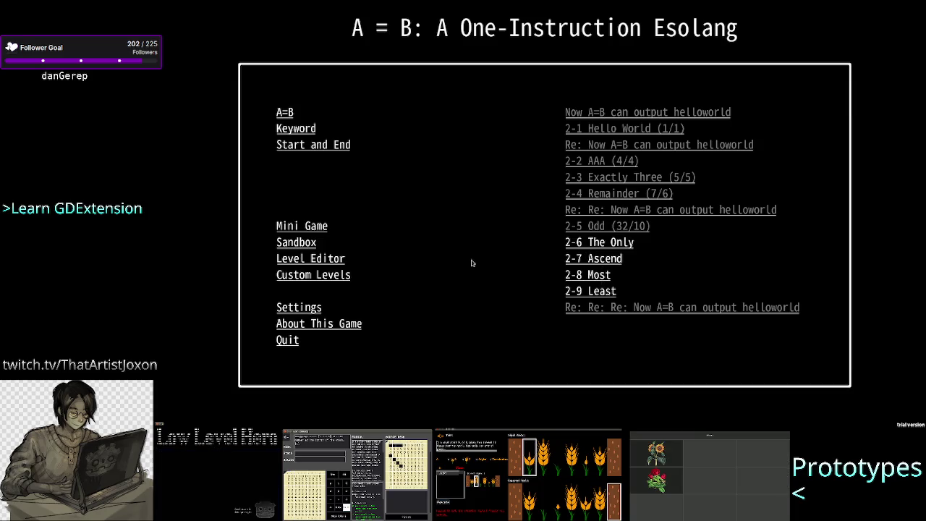
left_click(321, 150)
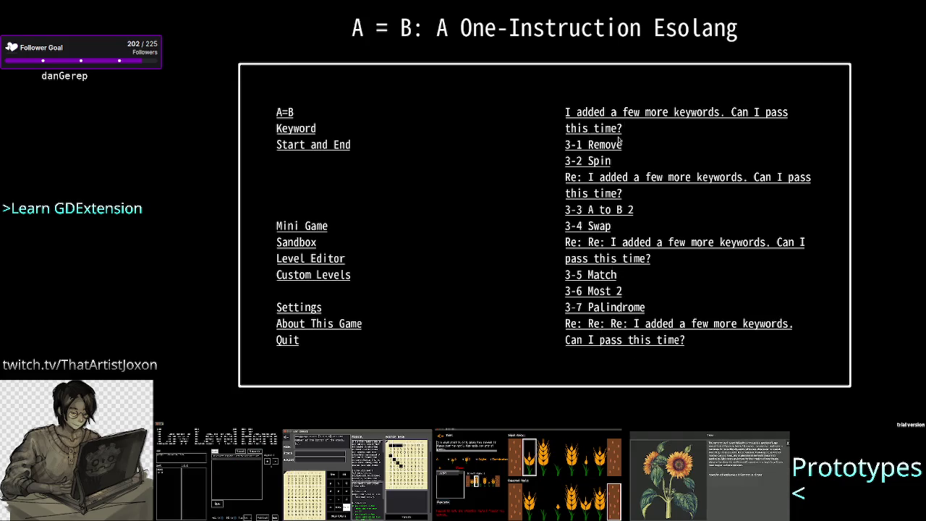
left_click(598, 150)
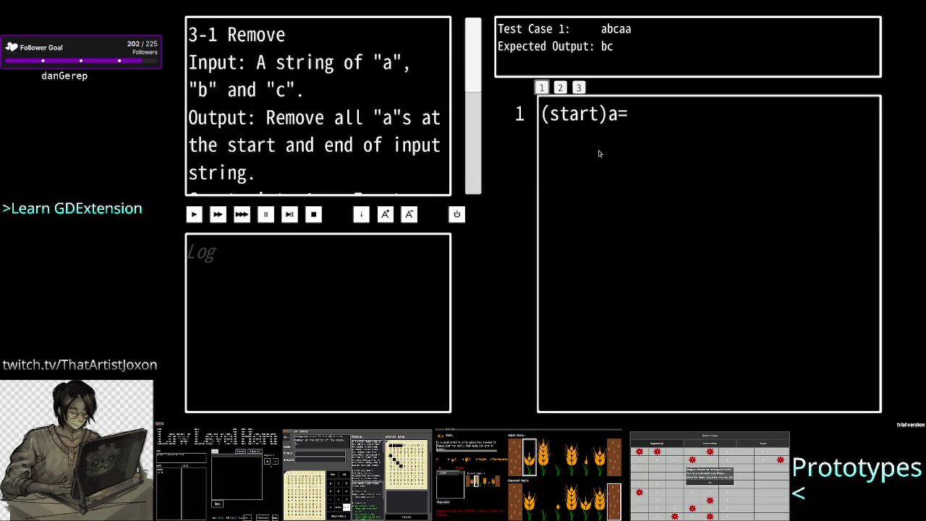
Exit the 3-1 Remove editor back to the level-select menu
key("Escape")
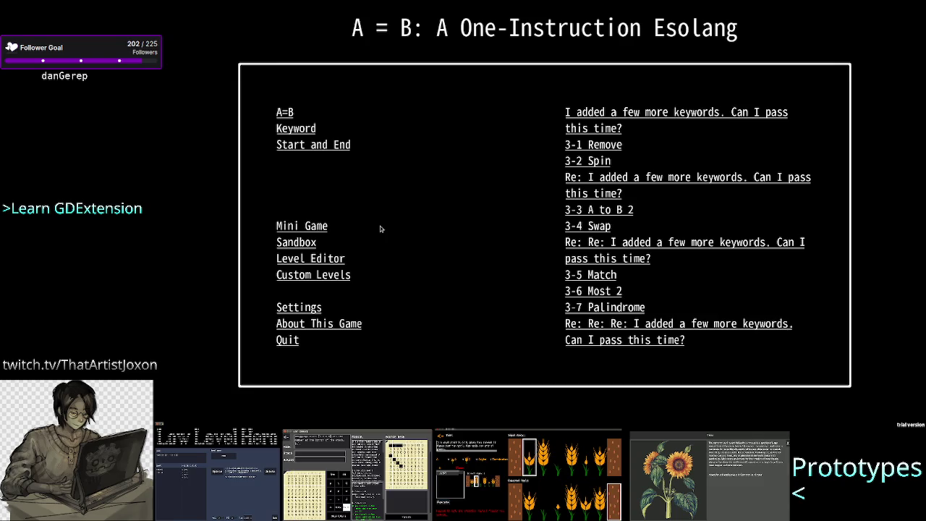
Scroll through the credits, then view Settings, Custom Levels and the Level Editor options
left_click(319, 329)
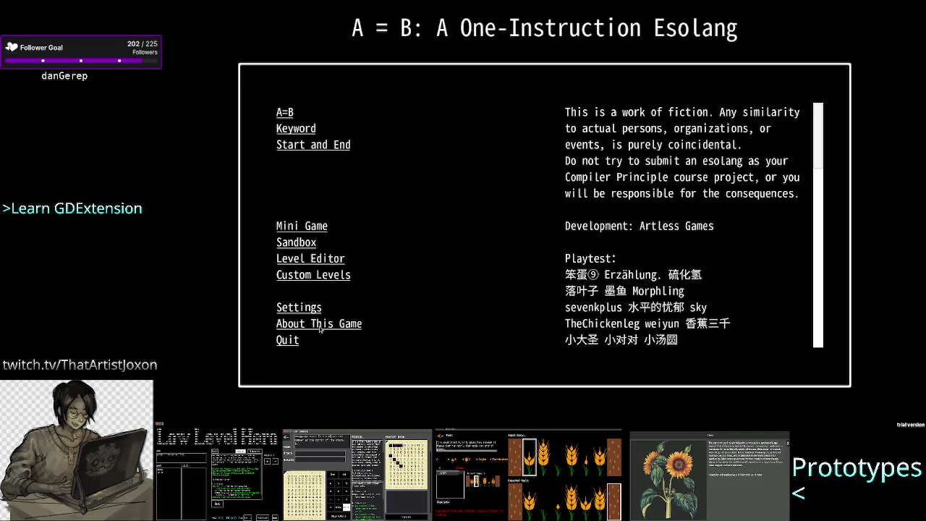
scroll(688, 162, "down", 3)
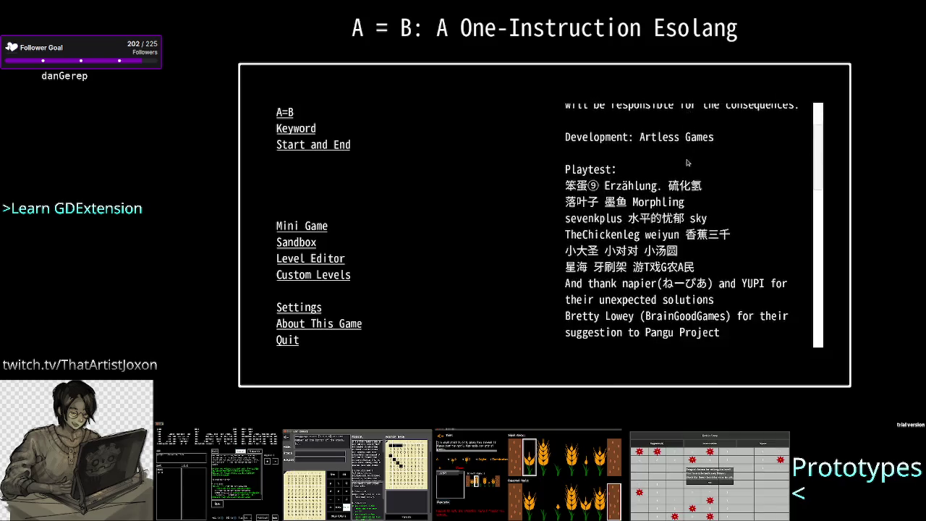
scroll(687, 162, "down", 2)
scroll(688, 162, "up", 5)
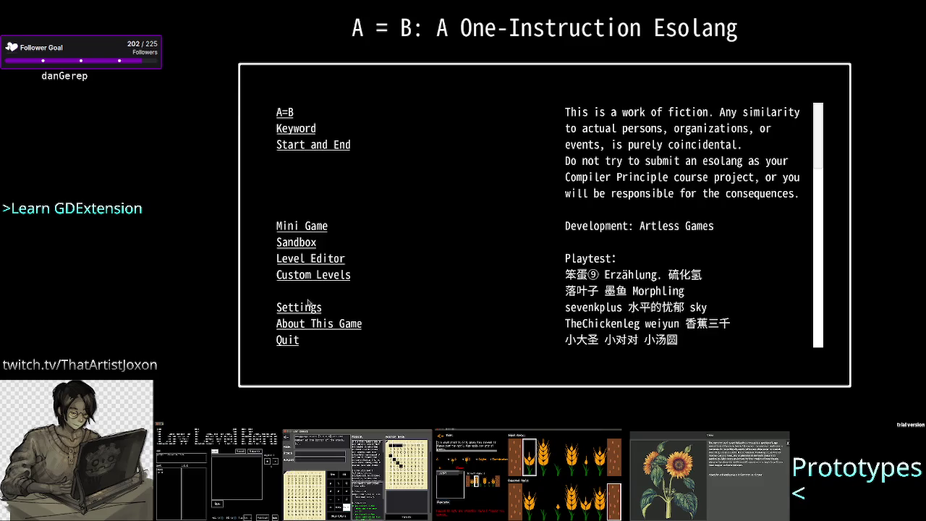
left_click(306, 307)
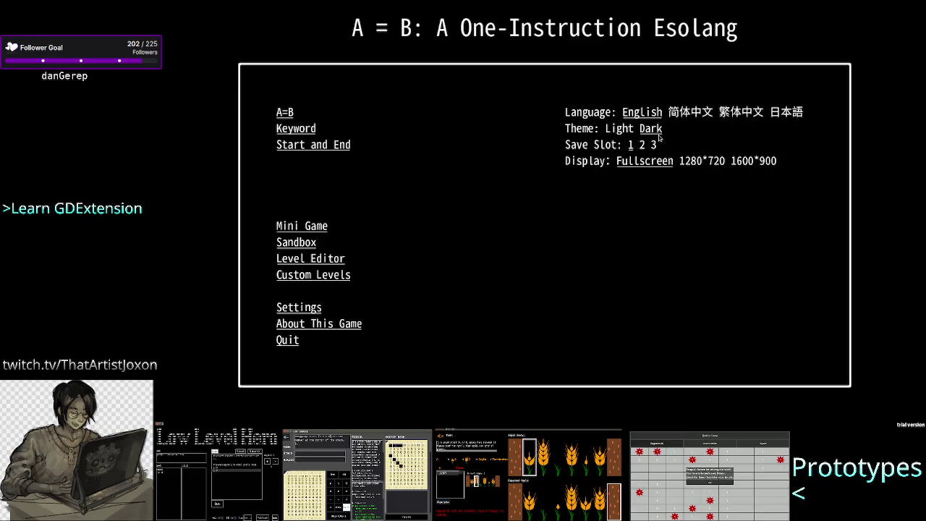
left_click(318, 277)
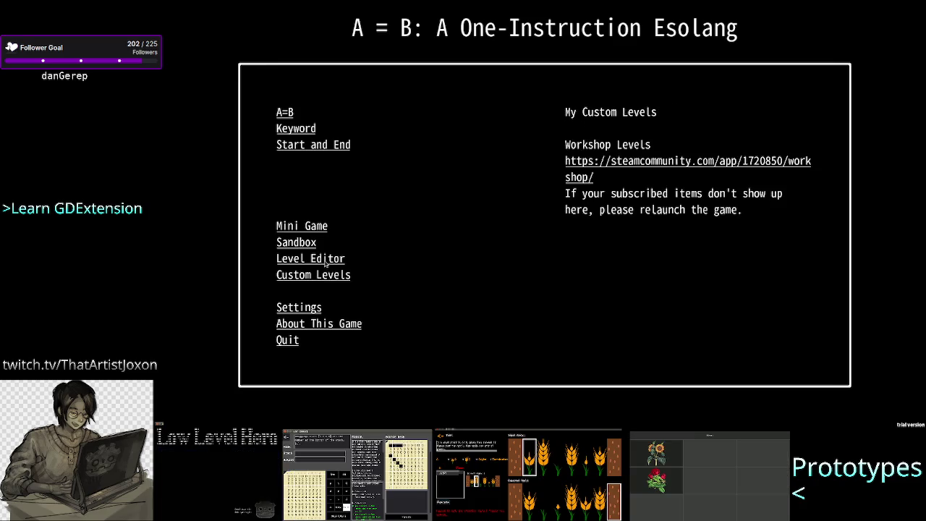
left_click(325, 264)
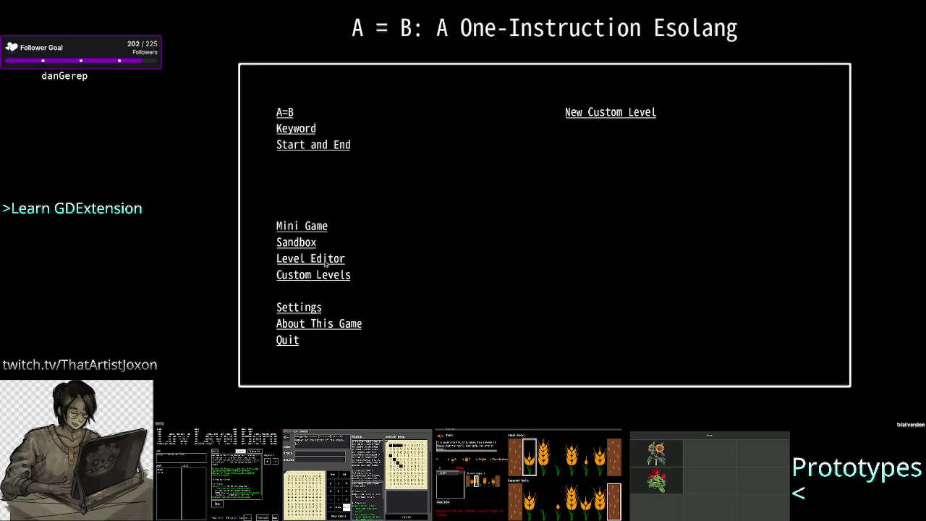
Try New Custom Level and Sandbox, then quit A=B and minimize Steam
left_click(619, 116)
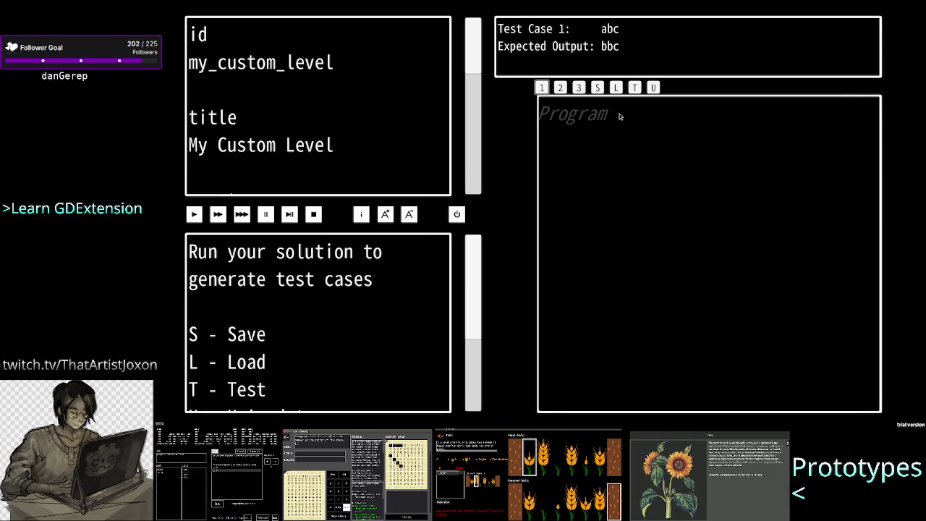
key("Escape")
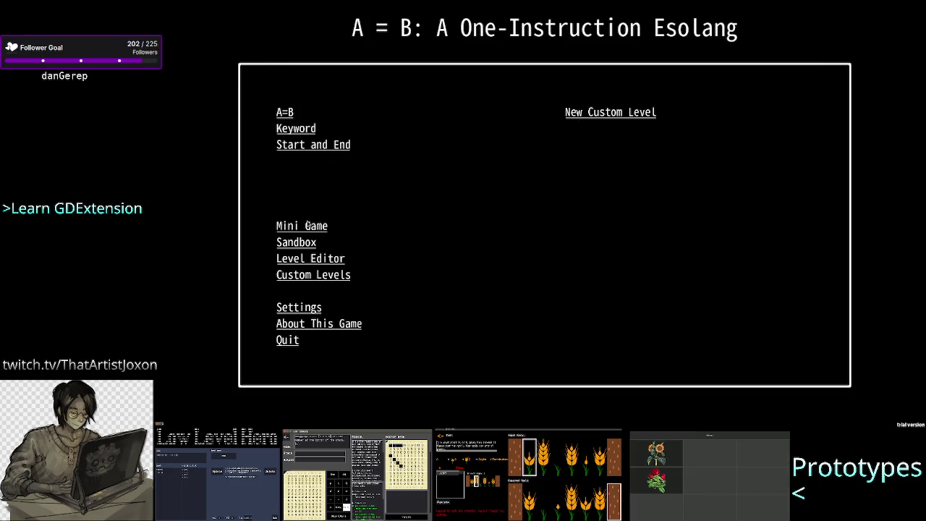
left_click(302, 246)
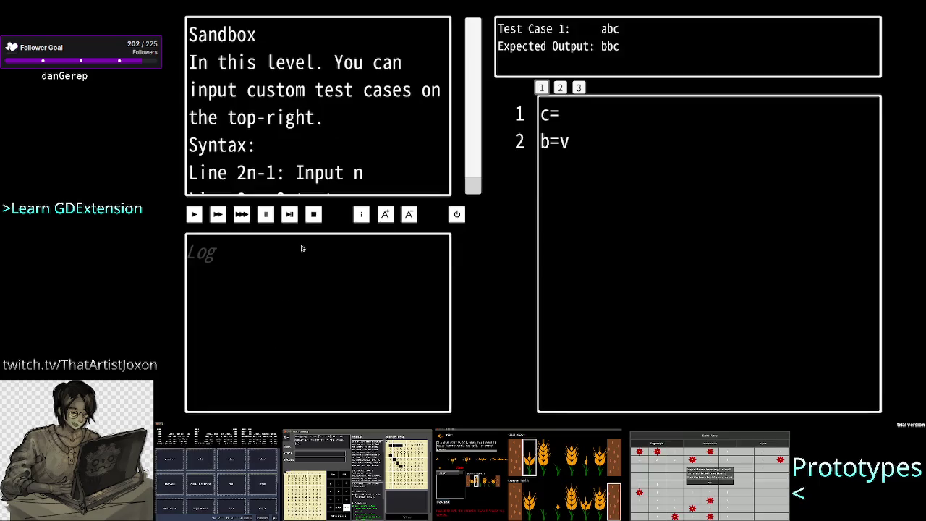
key("Escape")
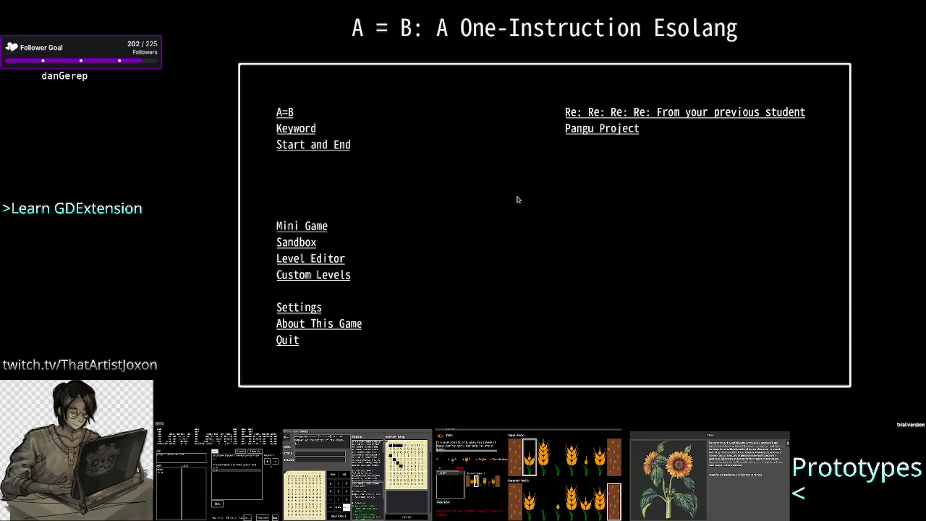
left_click(288, 340)
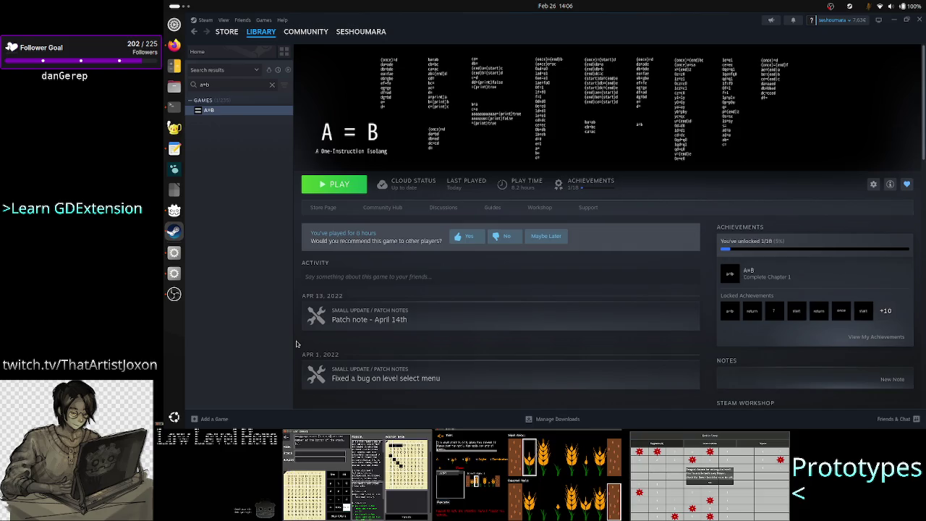
left_click(892, 21)
Delete Settings from the pending mkdir line, leaving Global, Logic, Main_menu, Level_select, Level and Level_editor
left_click(291, 233)
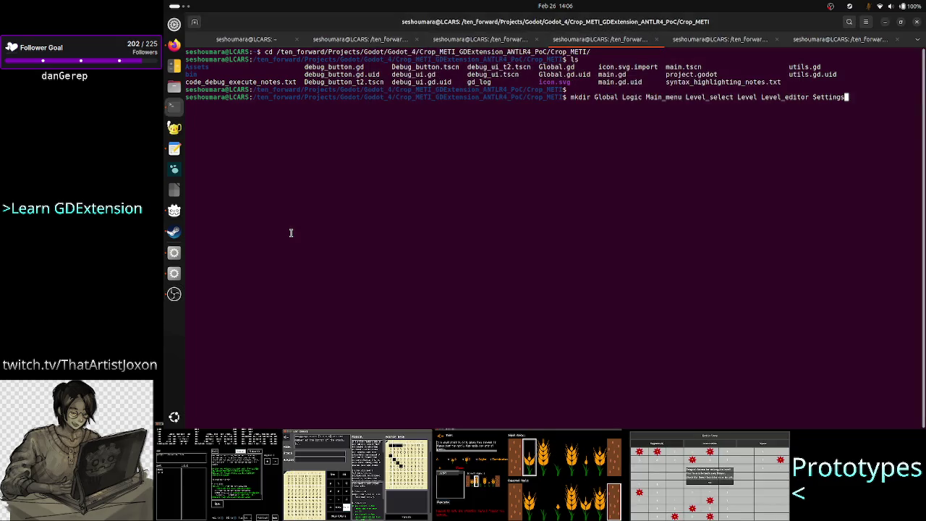
key("BackSpace")
key("BackSpace")
key("BackSpace")
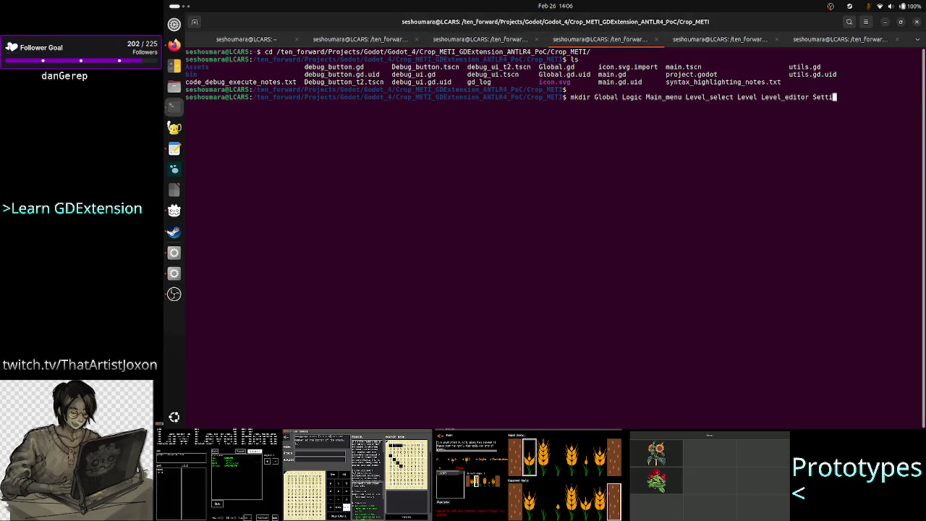
key("BackSpace")
key("BackSpace")
key("BackSpace")
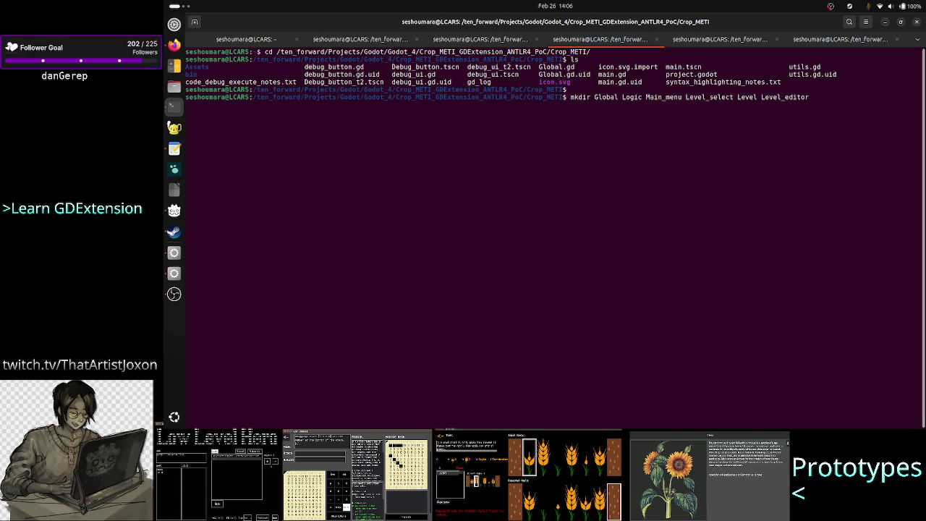
key("Left")
key("Left")
key("Left")
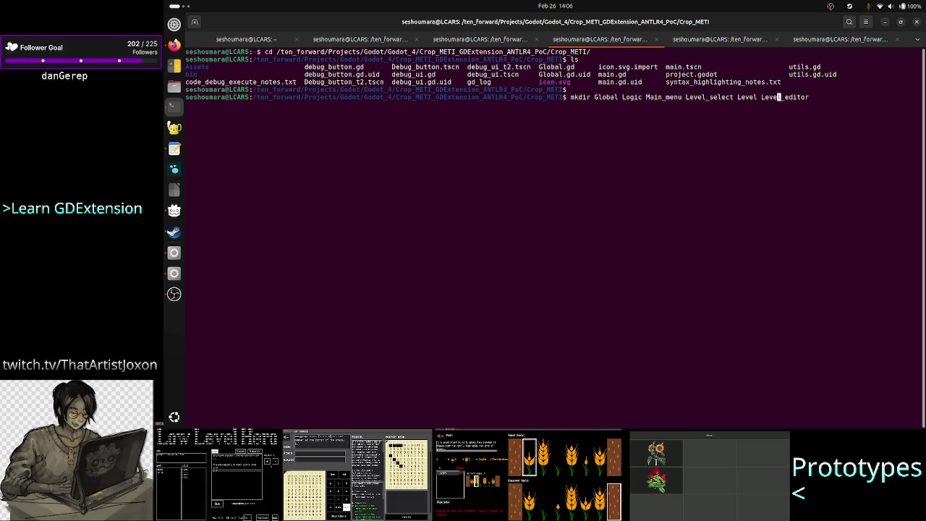
key("Right")
key("Right")
key("Right")
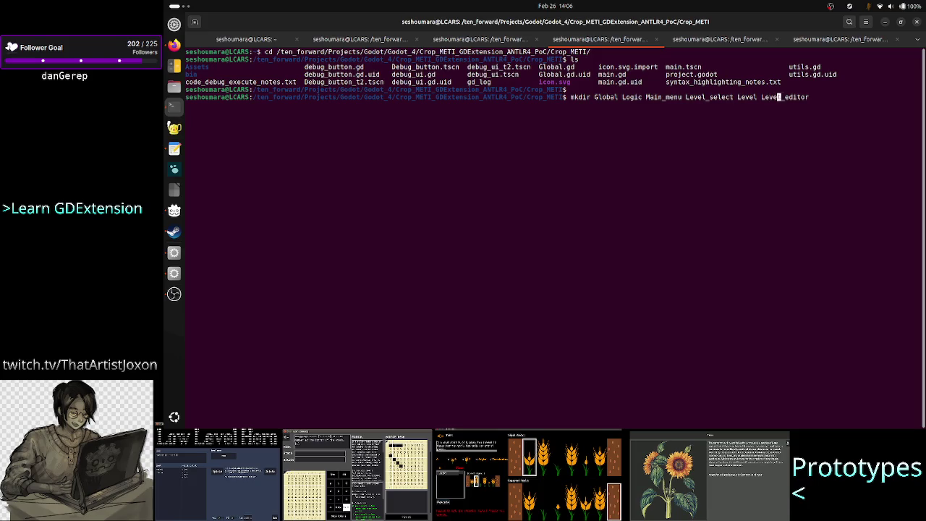
key("Left")
key("Left")
key("Left")
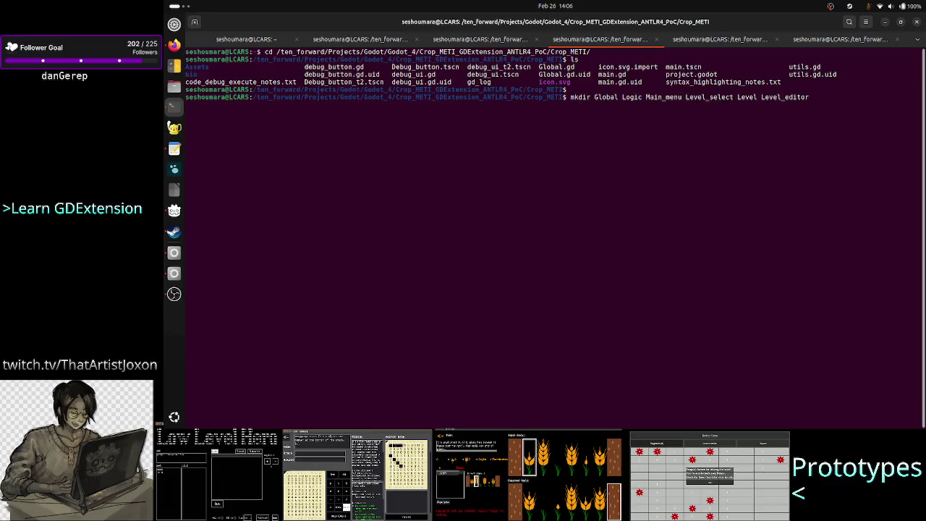
key("Right")
key("Right")
key("Right")
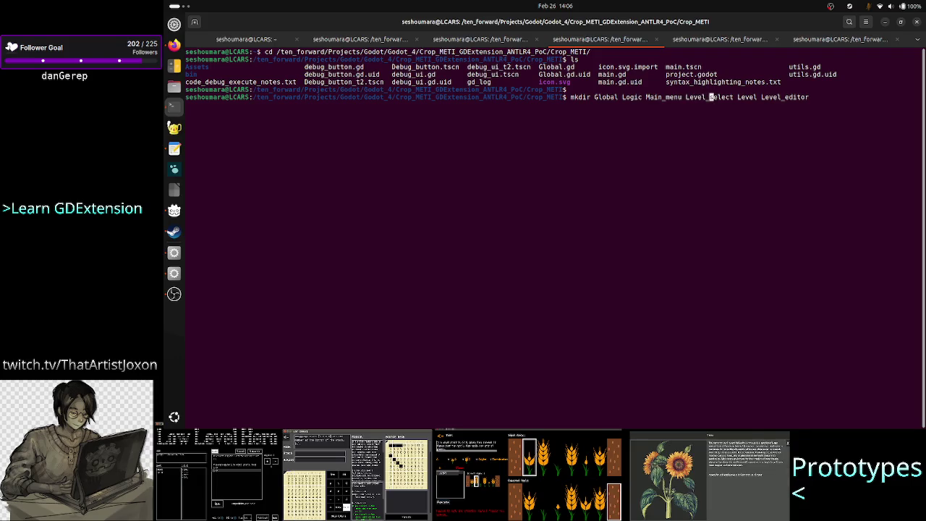
Go back to the itch.io profile and open the Low Level Hero game page
left_click(174, 45)
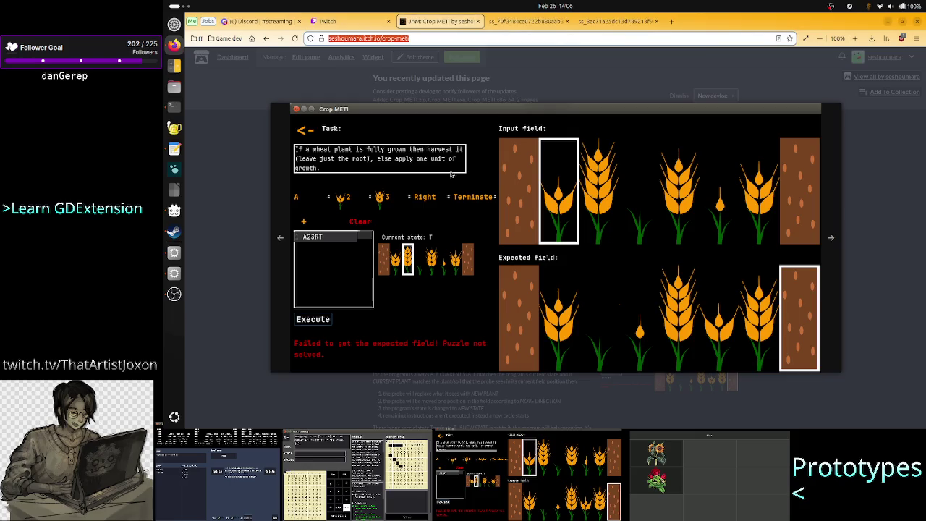
left_click(267, 38)
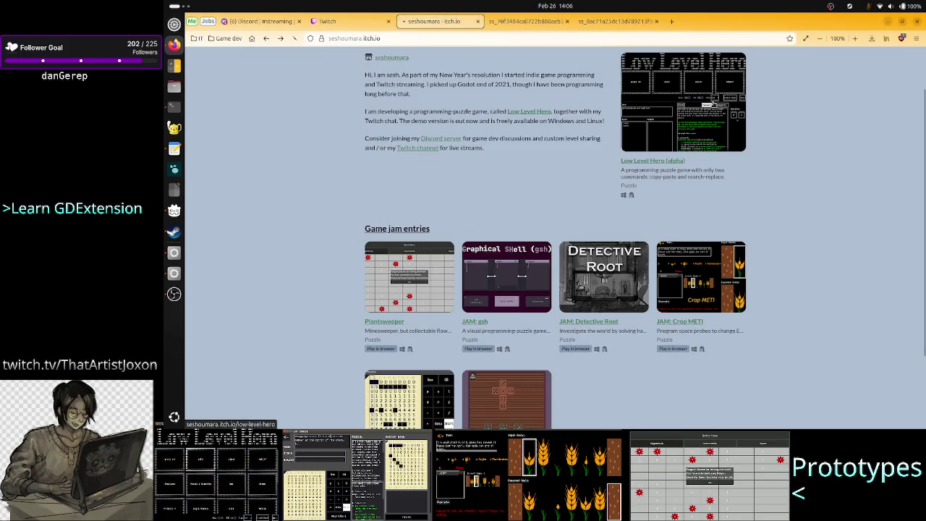
left_click(713, 105)
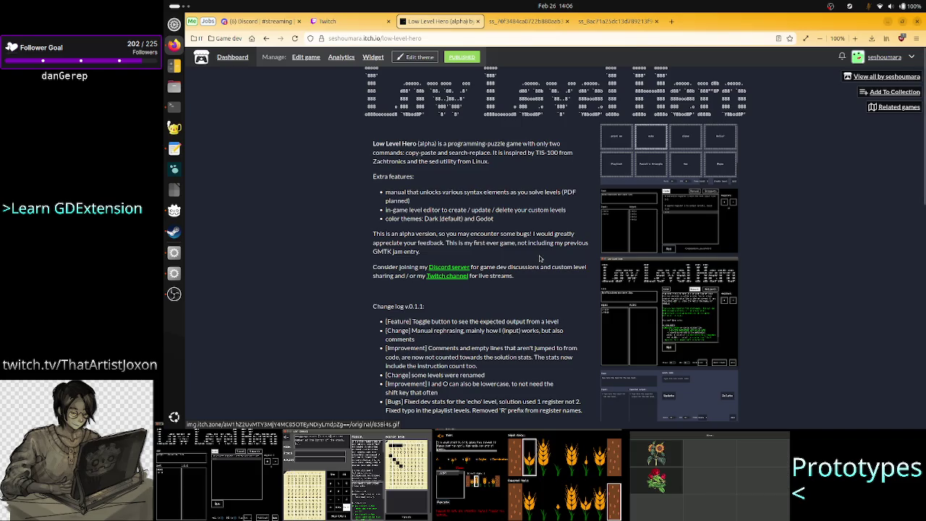
Enlarge the animation, level-editor and level-select screenshots, then bring Steam's A=B library forward
left_click(653, 305)
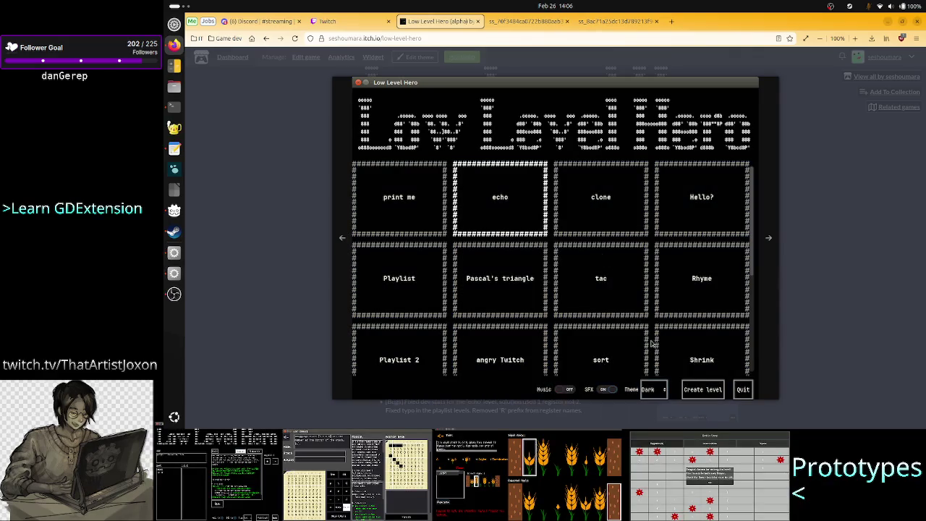
left_click(790, 238)
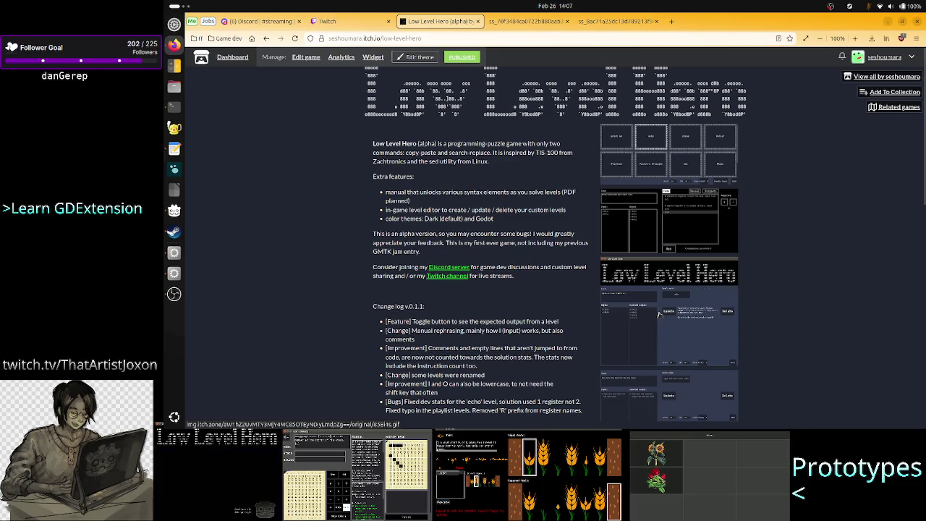
left_click(697, 388)
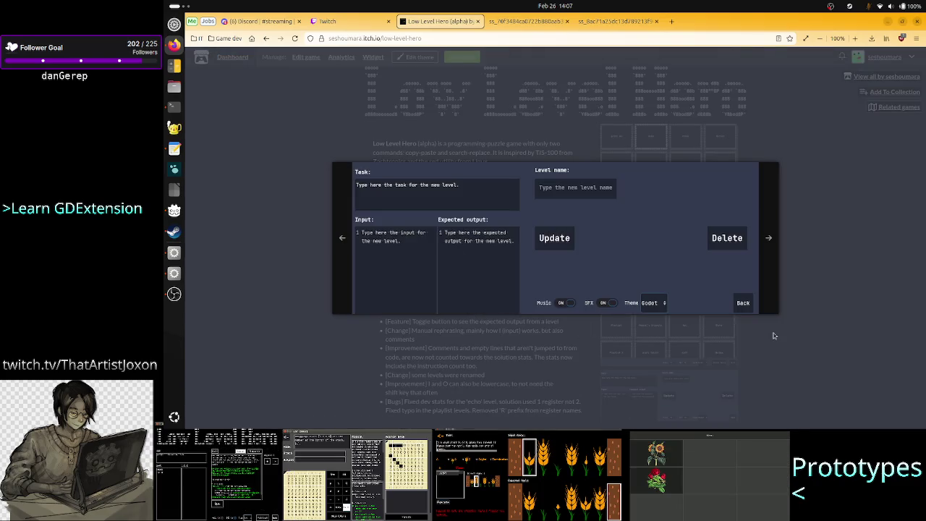
left_click(813, 354)
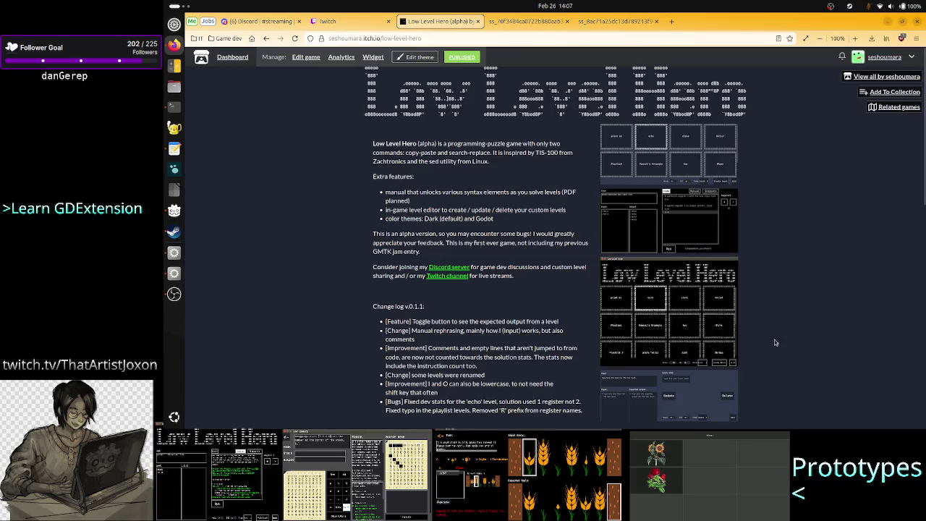
left_click(692, 224)
left_click(695, 155)
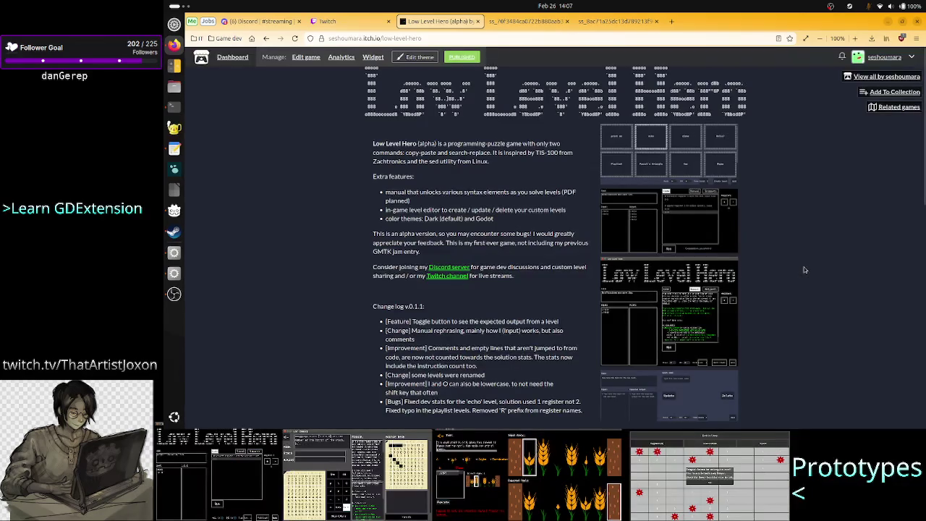
left_click(692, 150)
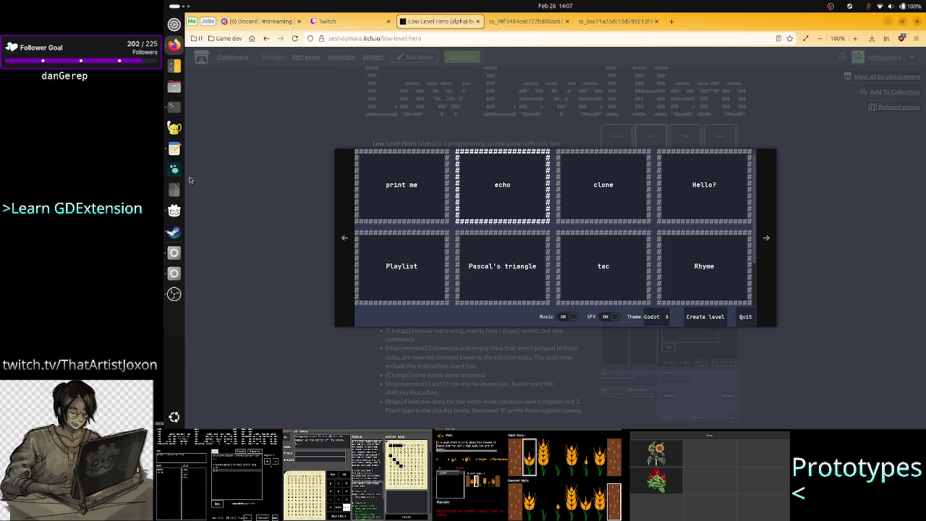
left_click(175, 230)
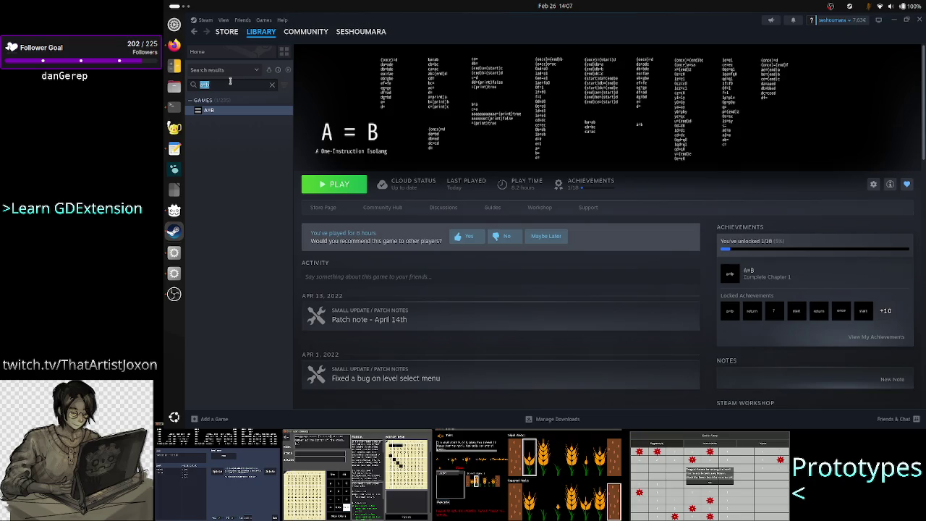
Search the Steam library for TIS-100 and launch it with PLAY
key("BackSpace")
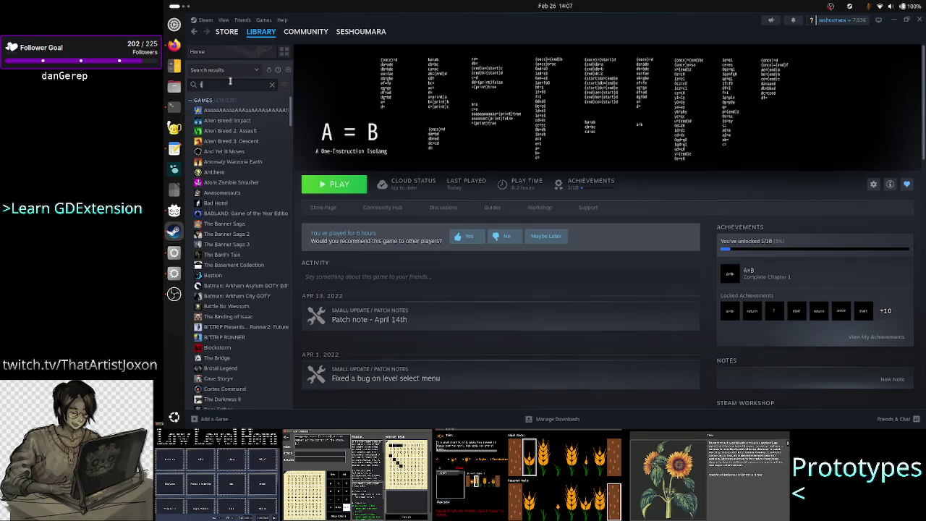
type("is-100")
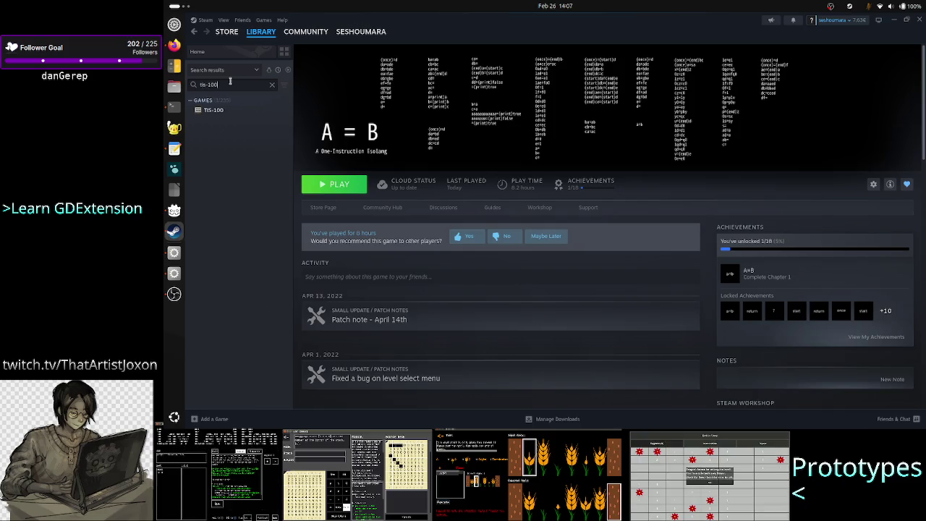
left_click(234, 110)
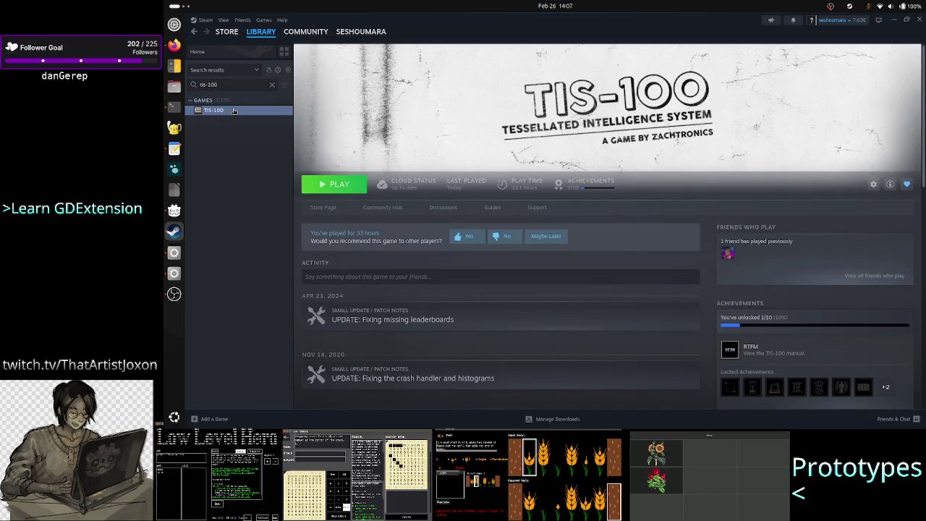
left_click(343, 185)
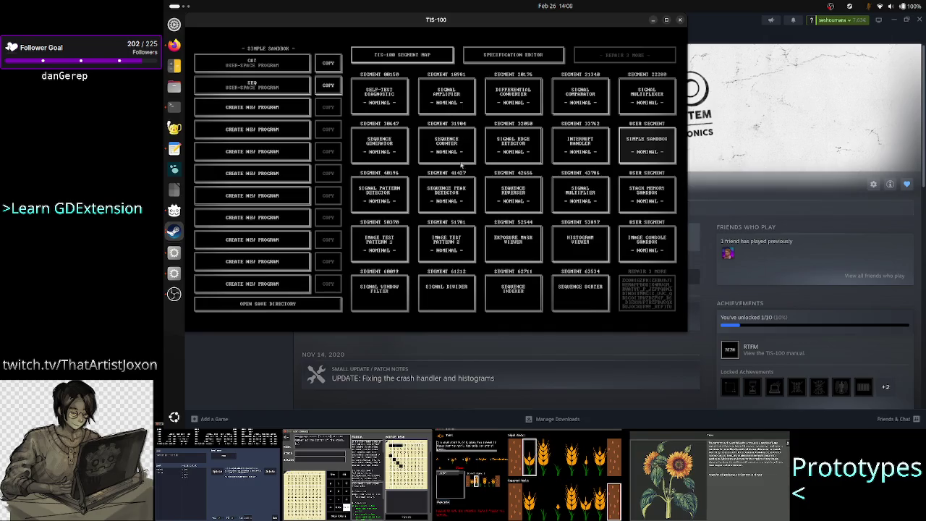
Compare solution stats for Signal Amplifier, Sequence Counter, Signal Edge Detector and Sequence Generator
left_click(447, 102)
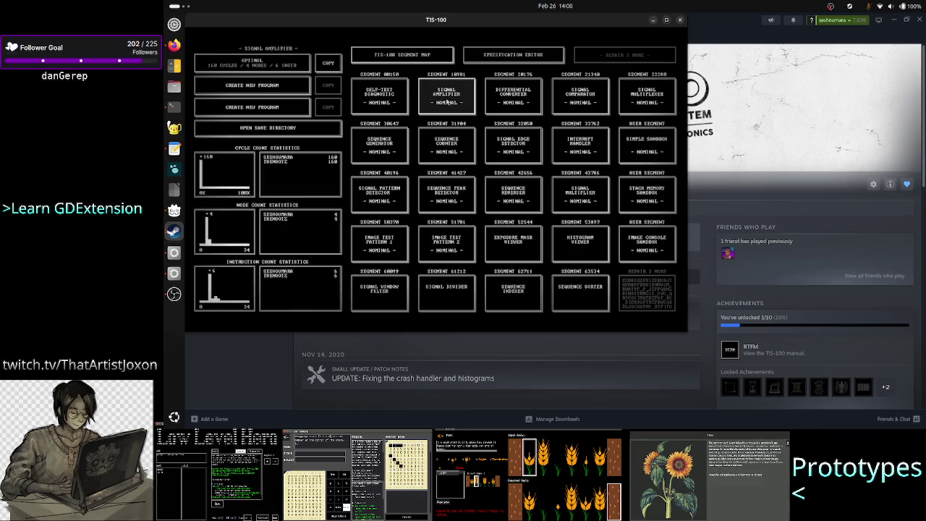
left_click(449, 145)
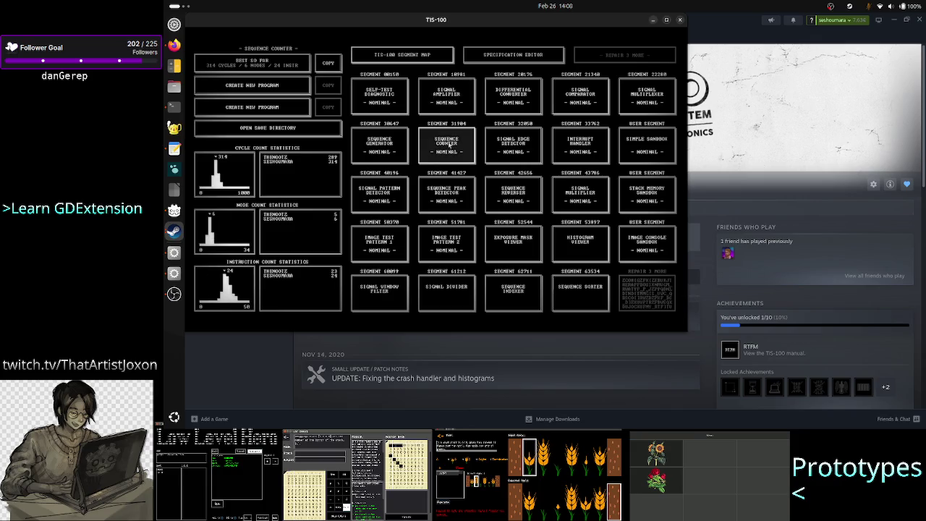
left_click(507, 154)
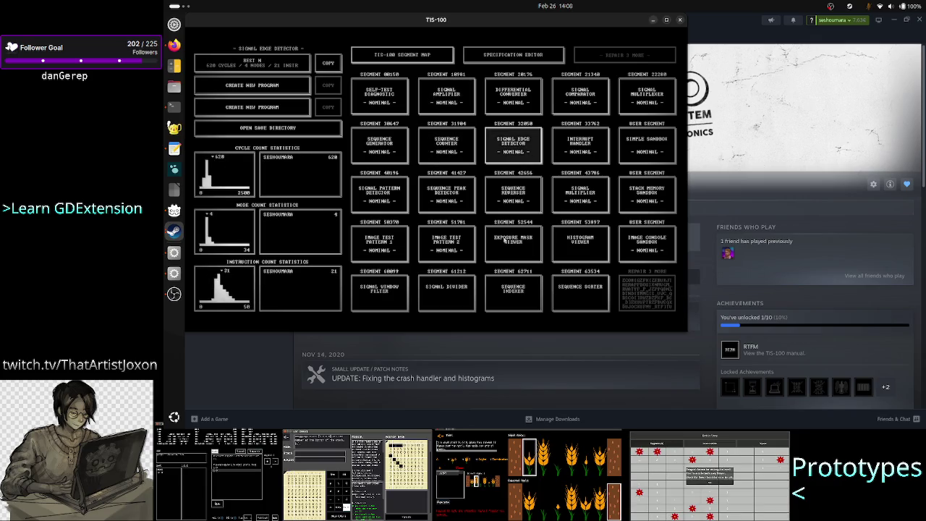
left_click(385, 147)
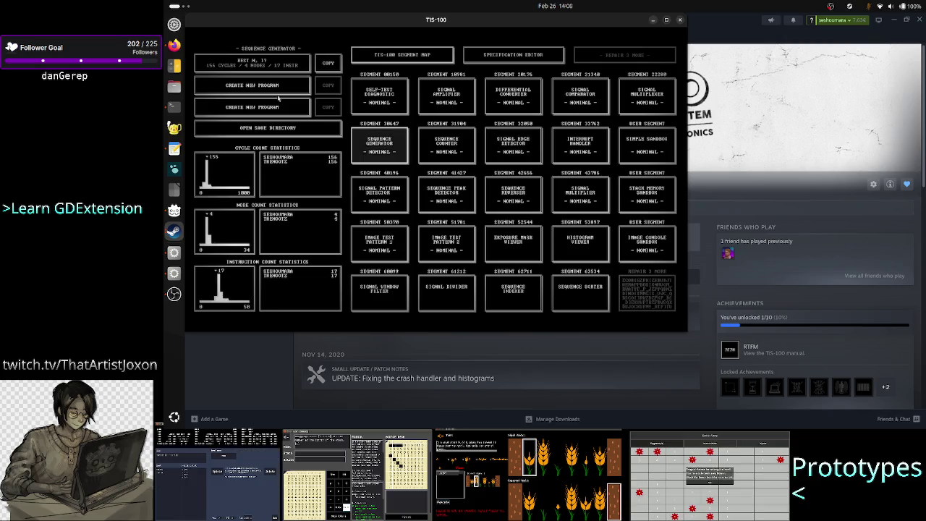
Open the saved Sequence Generator solution, run it, pause, step five times, then stop it
left_click(285, 67)
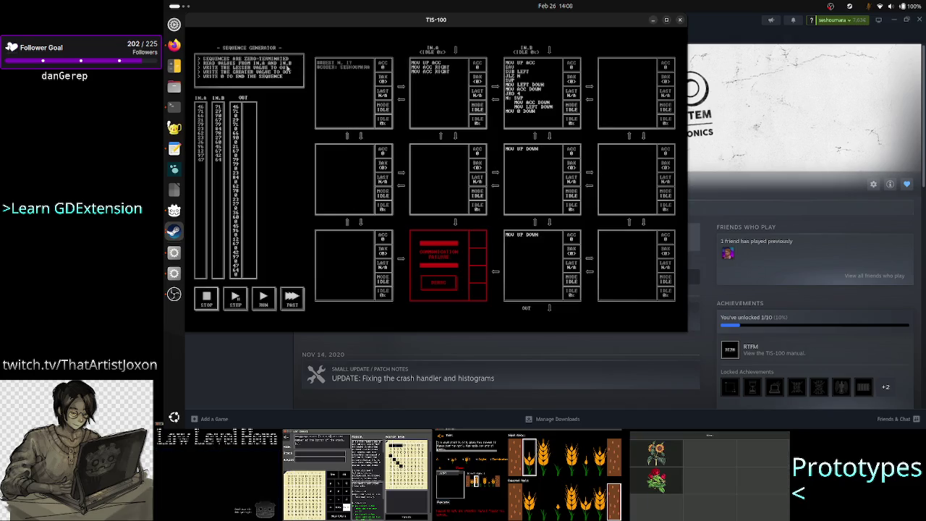
left_click(266, 301)
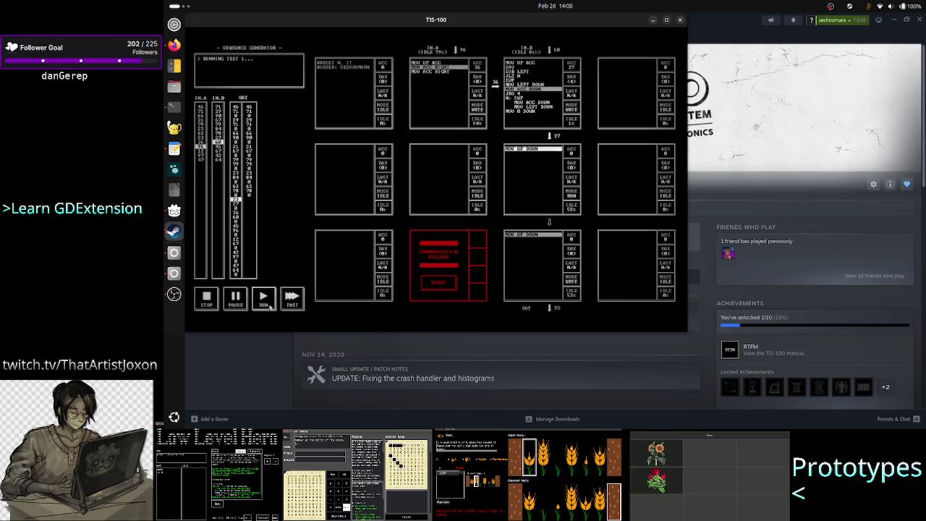
left_click(235, 301)
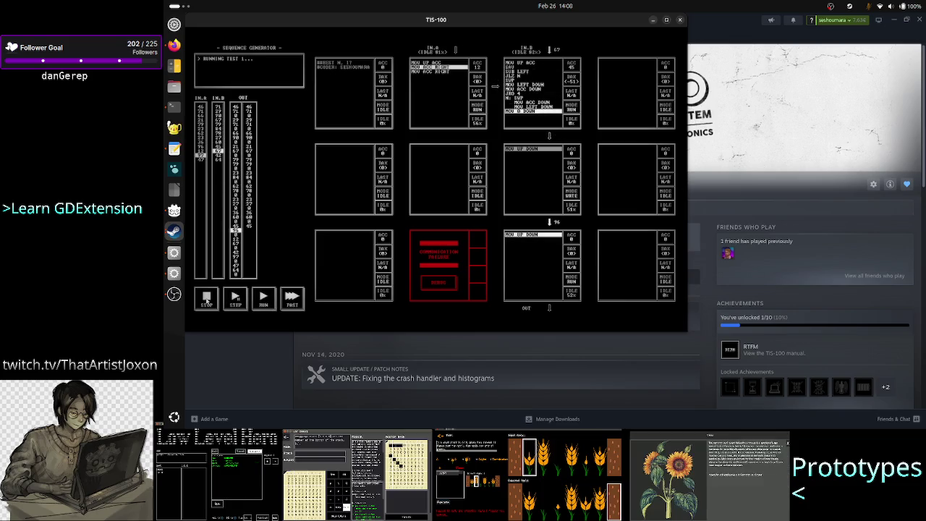
left_click(236, 298)
left_click(235, 298)
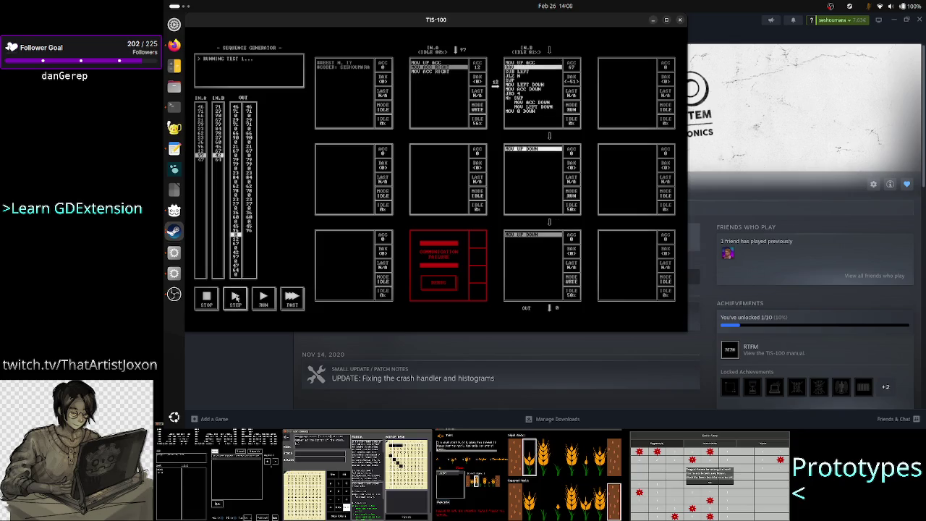
left_click(235, 298)
left_click(235, 298)
left_click(235, 299)
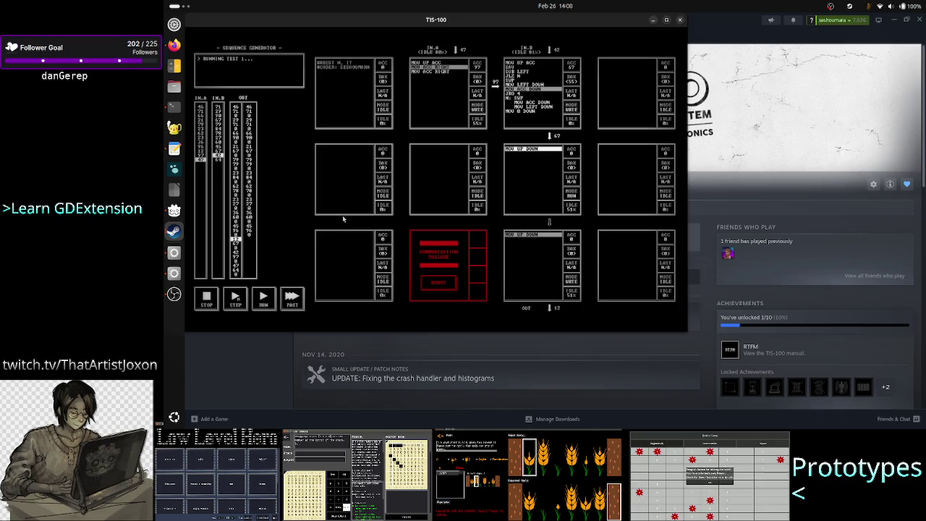
left_click(206, 302)
key("Escape")
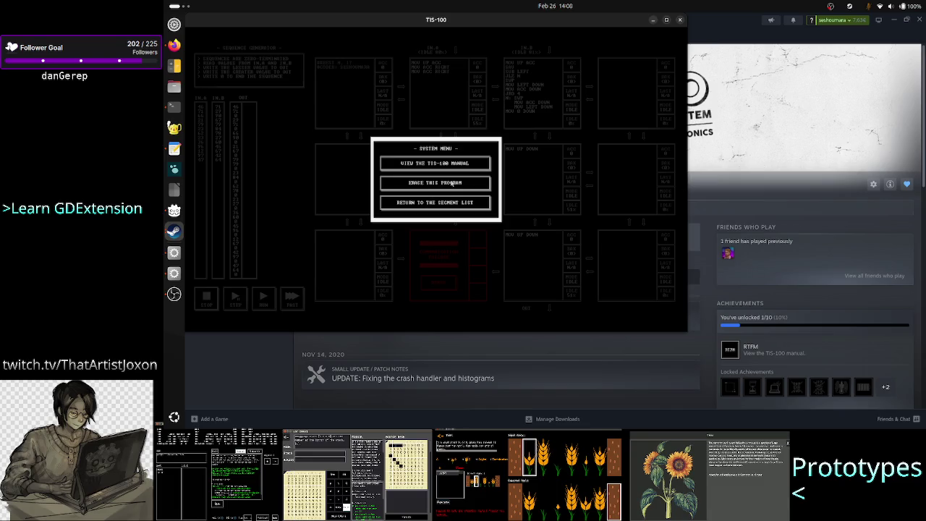
Return to the segment list, exit TIS-100 to the desktop, and minimize Steam
left_click(433, 203)
key("Escape")
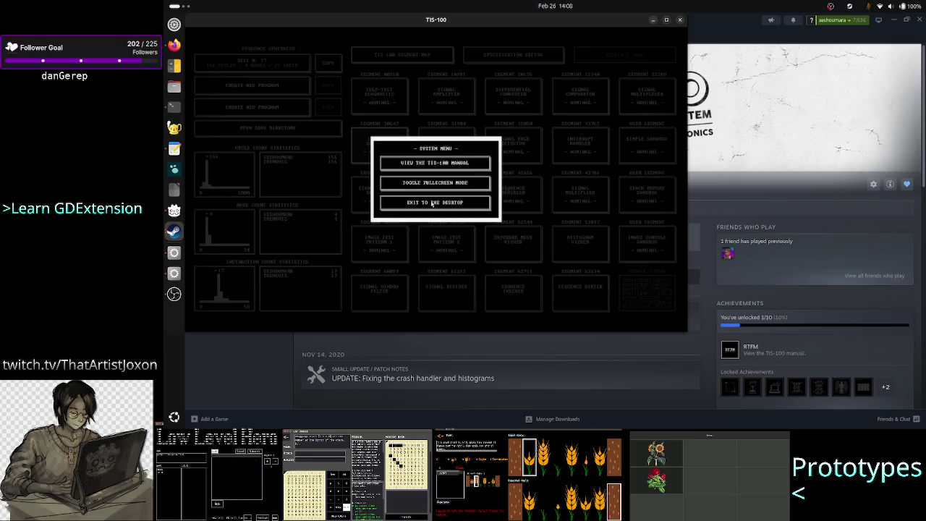
left_click(453, 206)
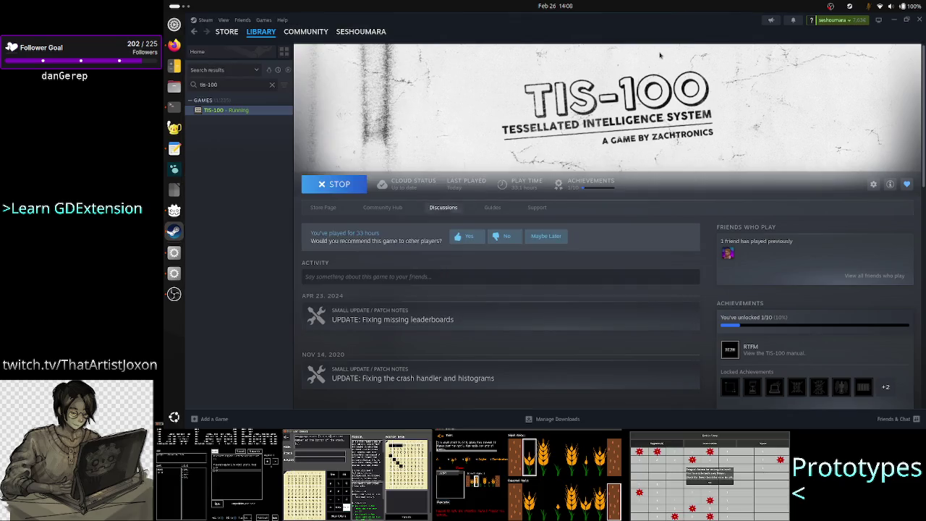
left_click(898, 20)
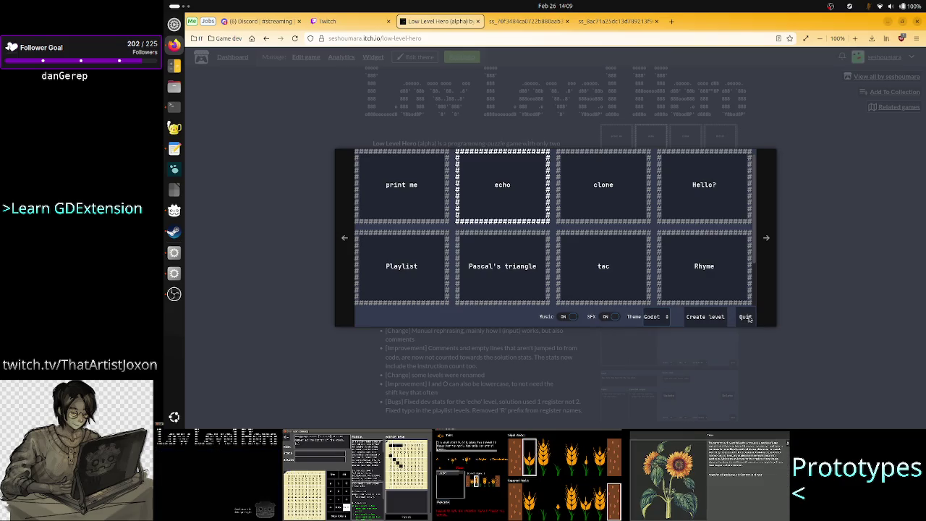
left_click(832, 313)
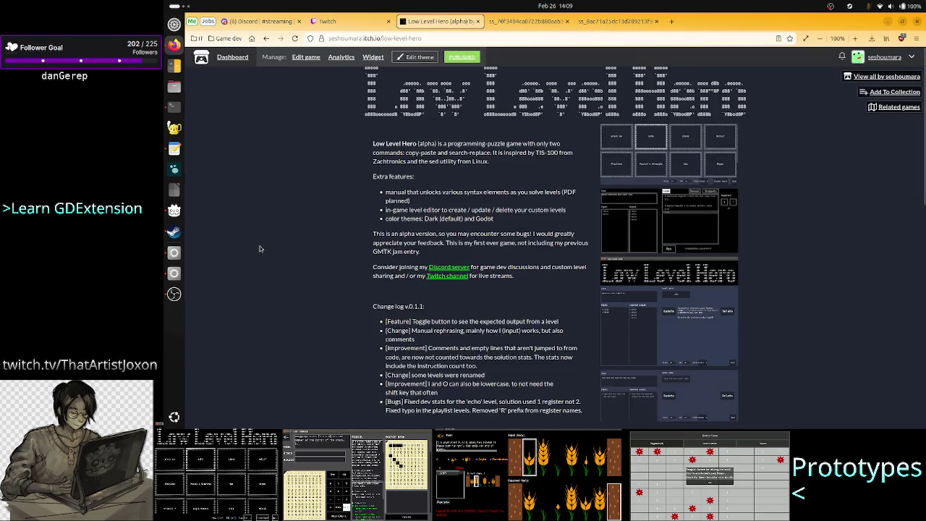
left_click(534, 20)
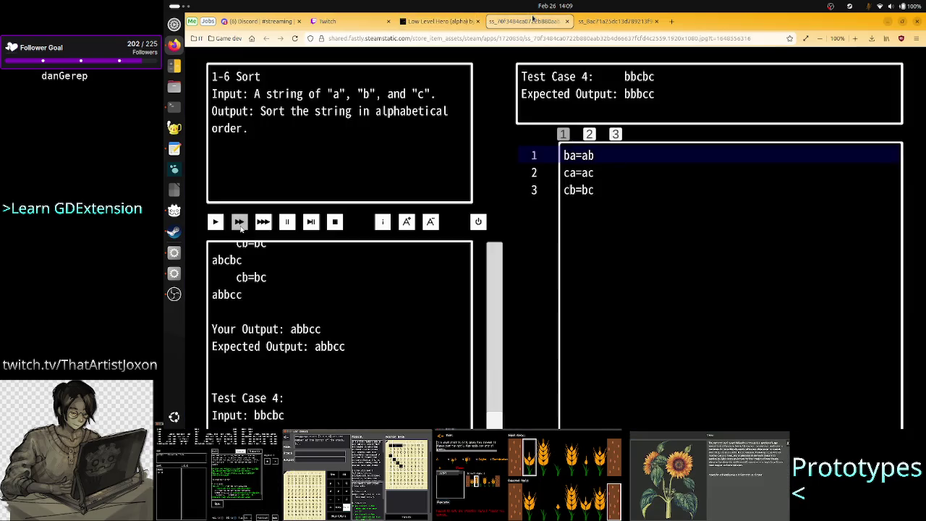
left_click(600, 22)
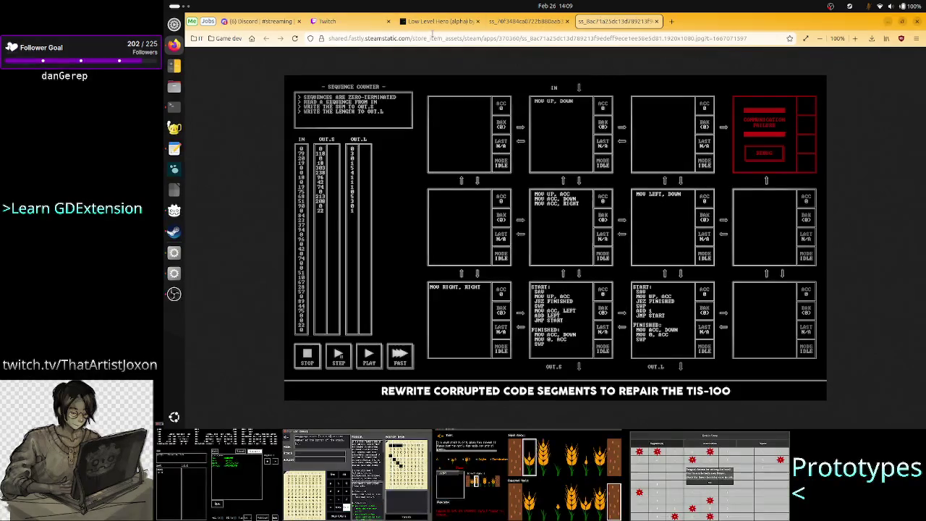
left_click(434, 22)
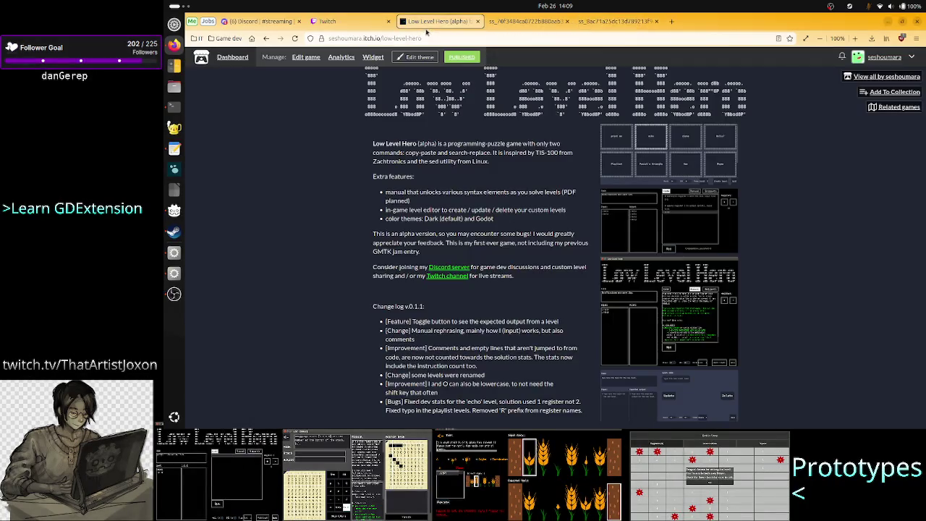
left_click(267, 39)
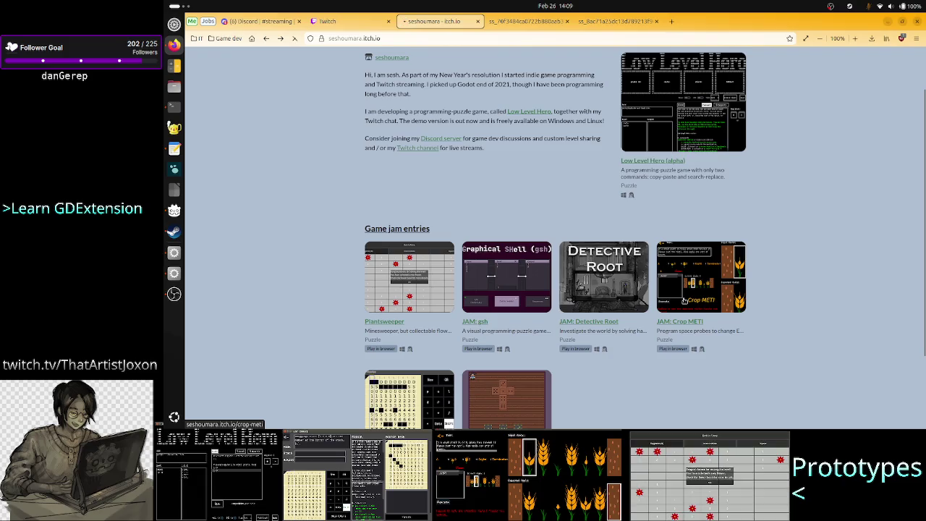
left_click(684, 300)
left_click(671, 277)
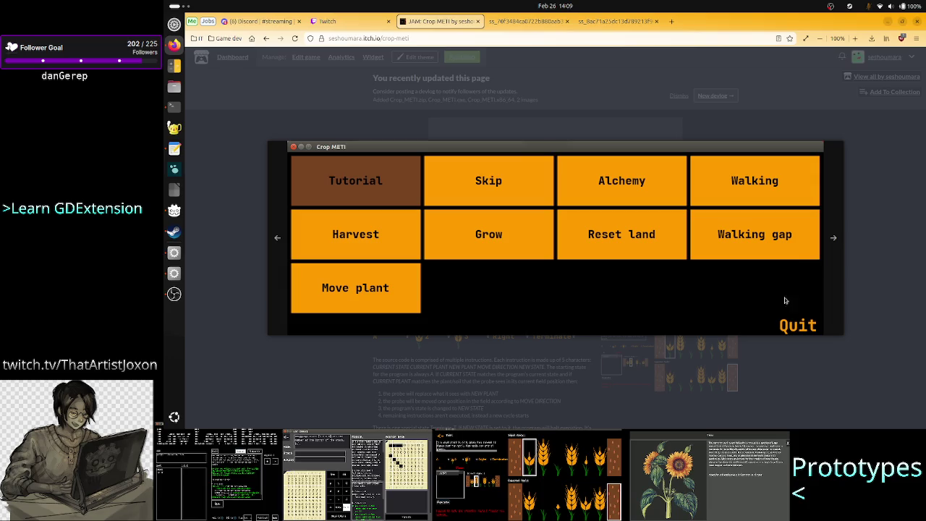
left_click(845, 359)
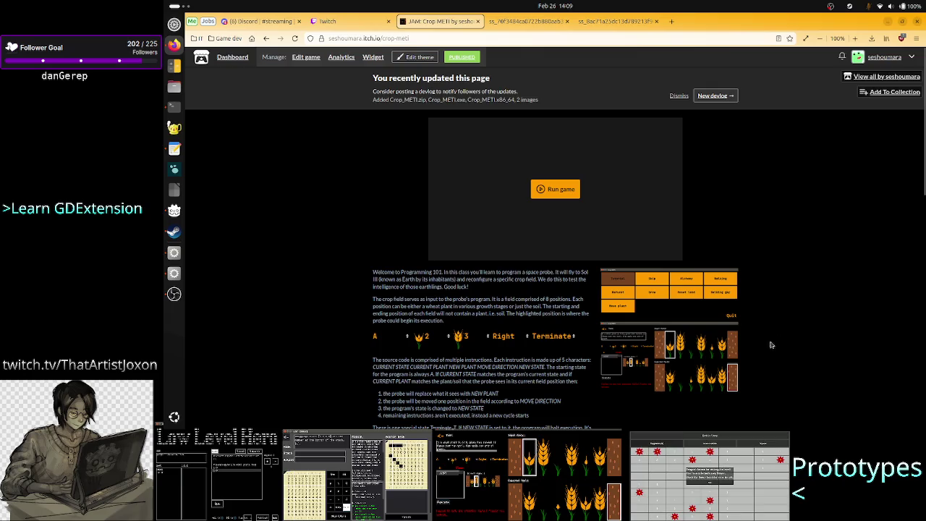
scroll(749, 348, "down", 5)
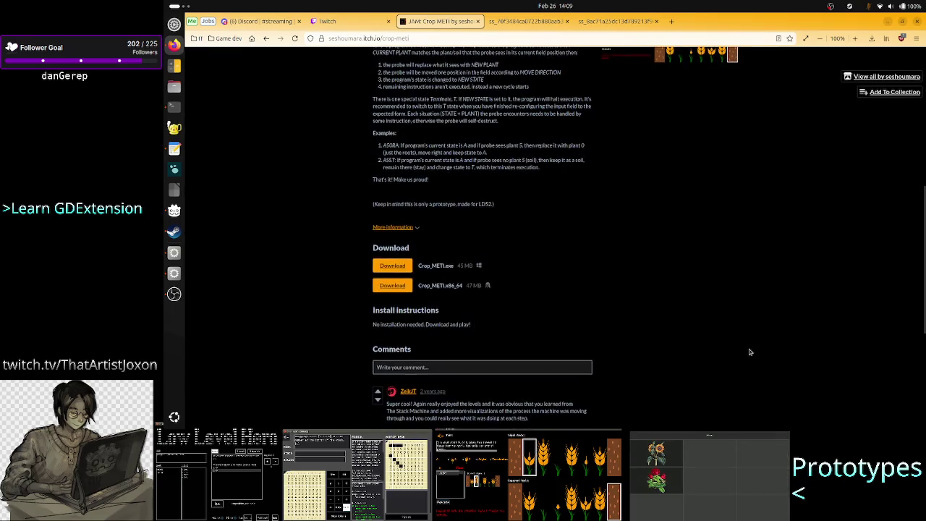
scroll(750, 352, "up", 5)
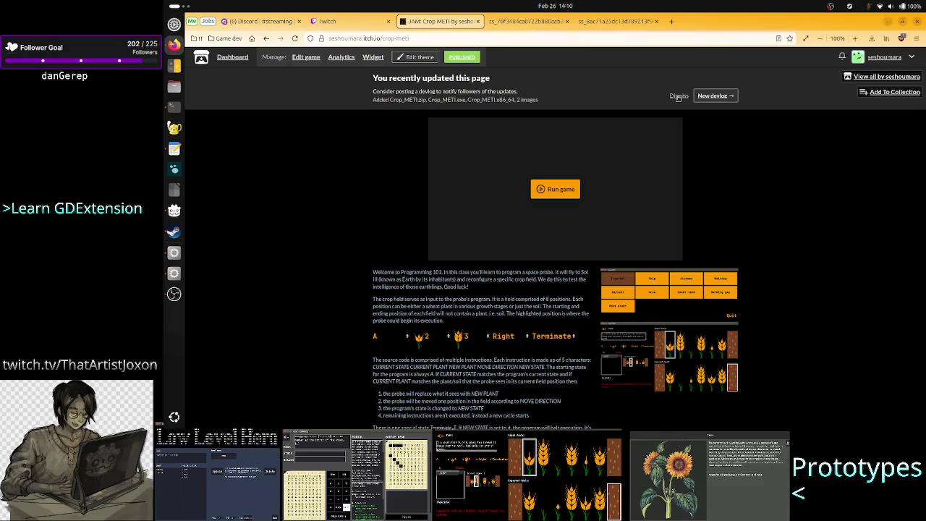
Image-search Google for 'main menu in games', preview Into the Breach's menu, then open a new tab
left_click(672, 21)
left_click(600, 192)
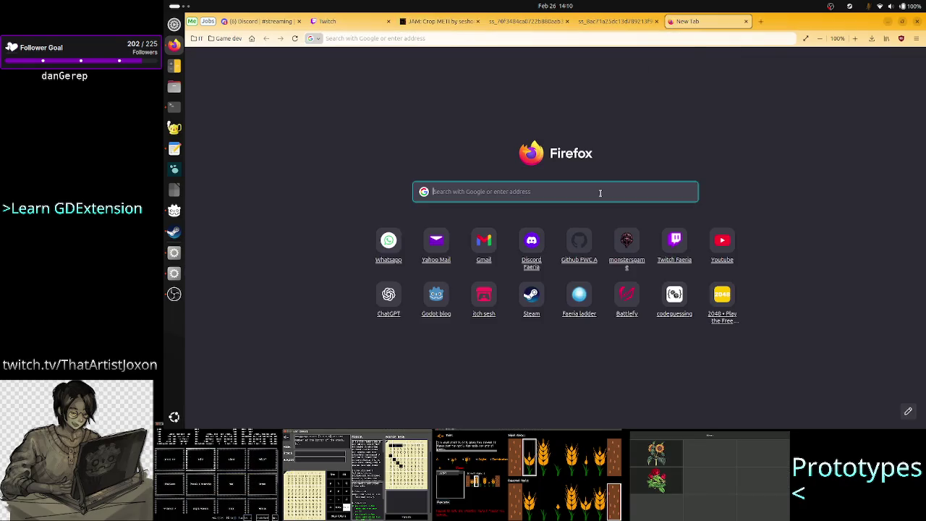
type("main menu")
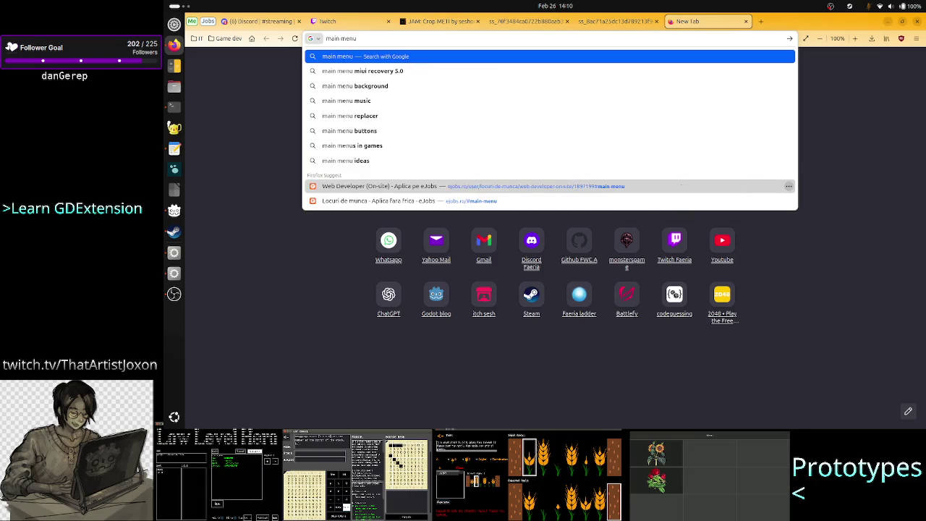
type(" in games")
key("Return")
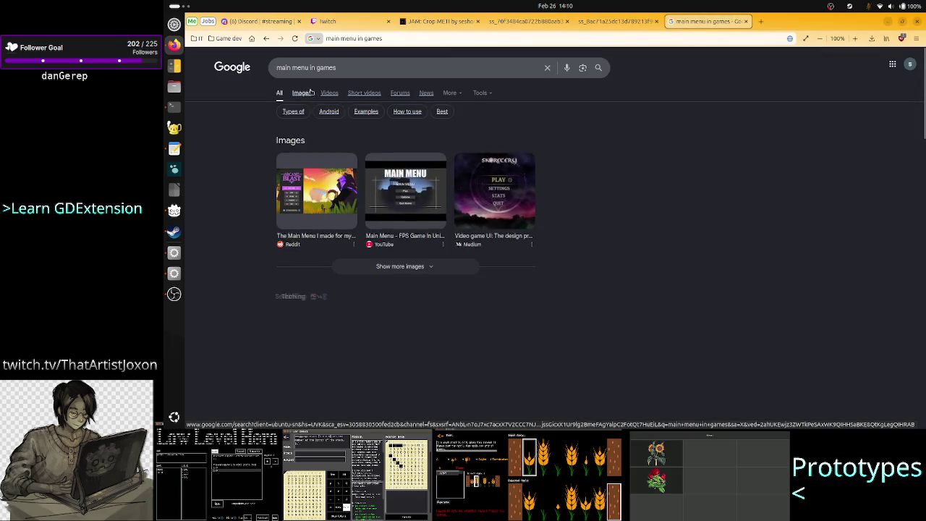
left_click(307, 92)
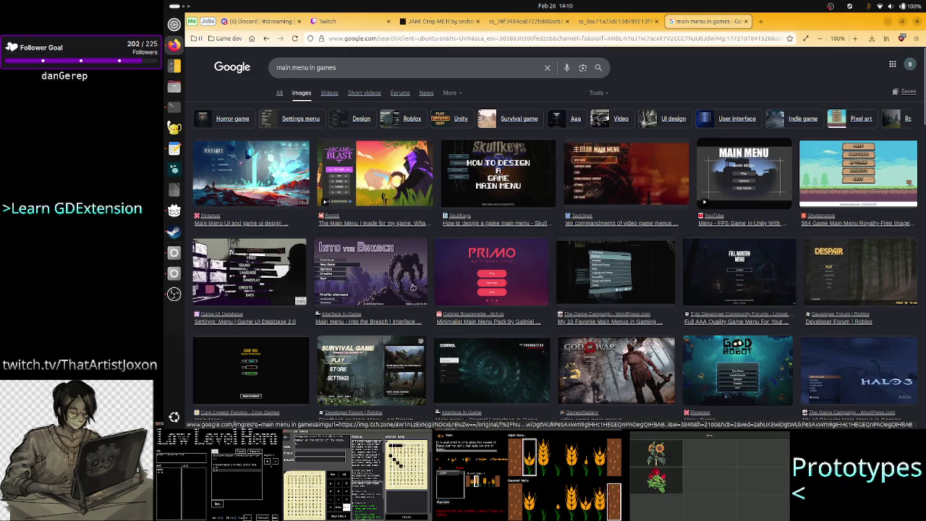
left_click(378, 275)
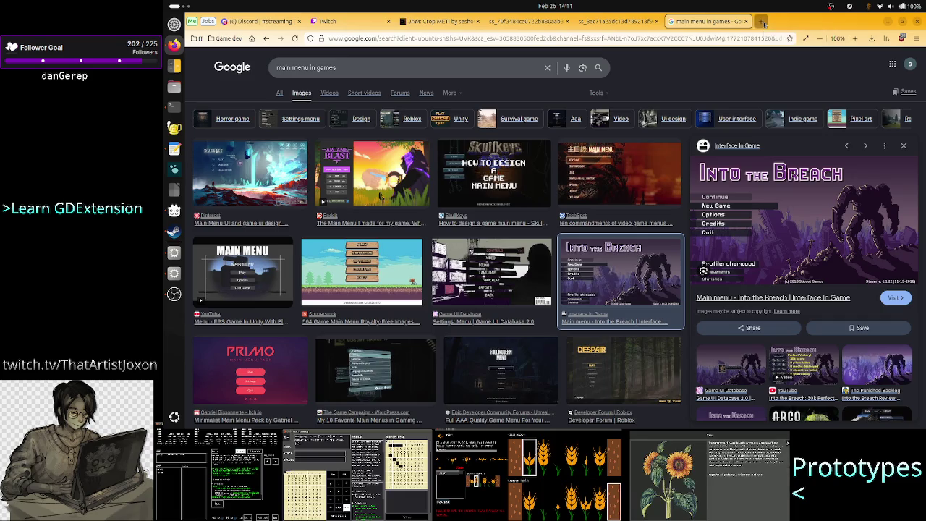
left_click(763, 23)
left_click(565, 197)
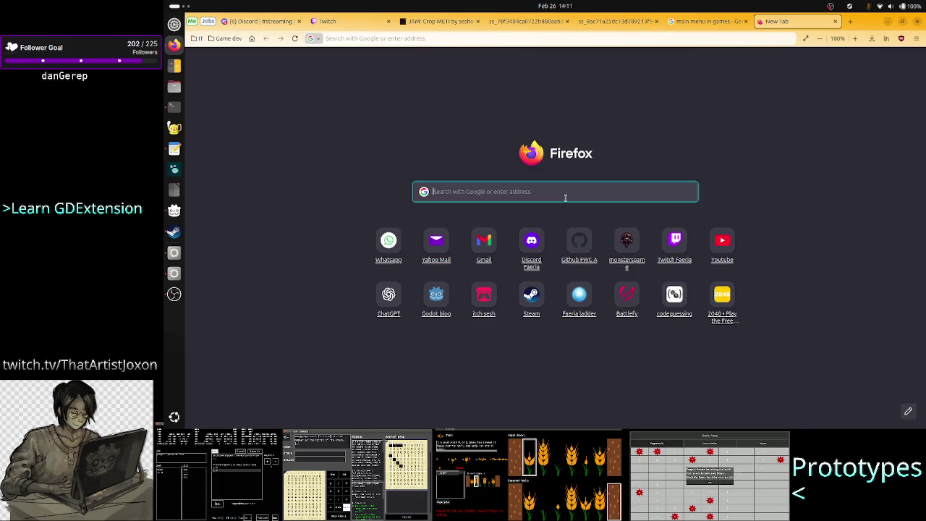
Replace the Steam library search text with 'mhl'
left_click(173, 232)
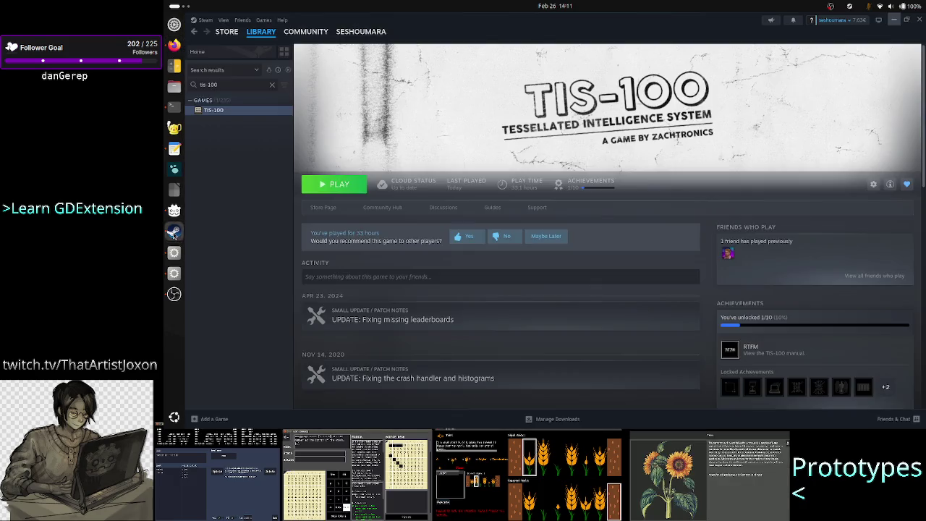
triple_click(222, 84)
type("mhl")
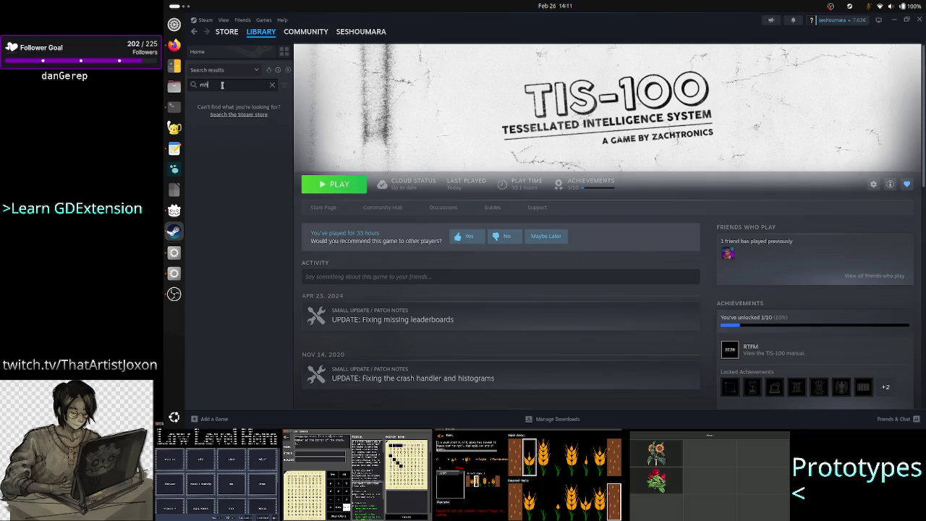
Search Google for 'steam mhrd', open MHRD's store page, and play its trailer full screen
left_click(174, 45)
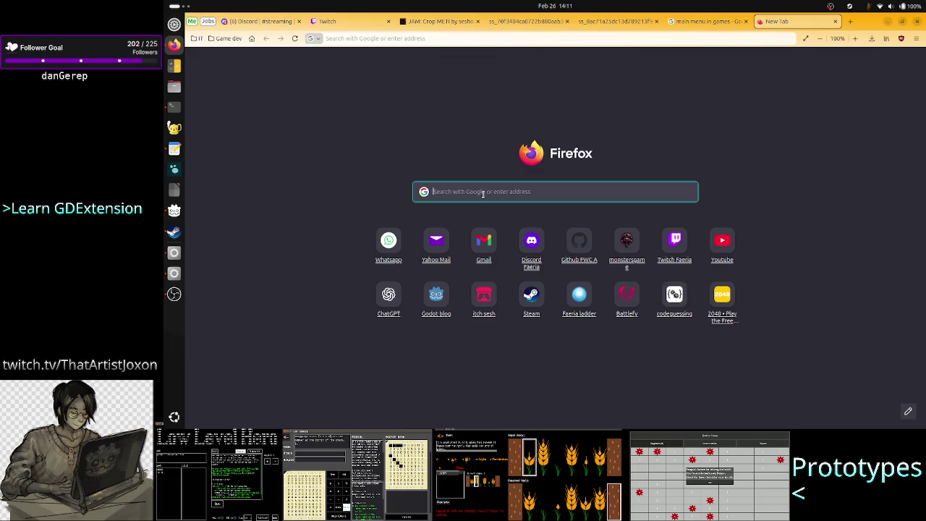
type("steam mhr")
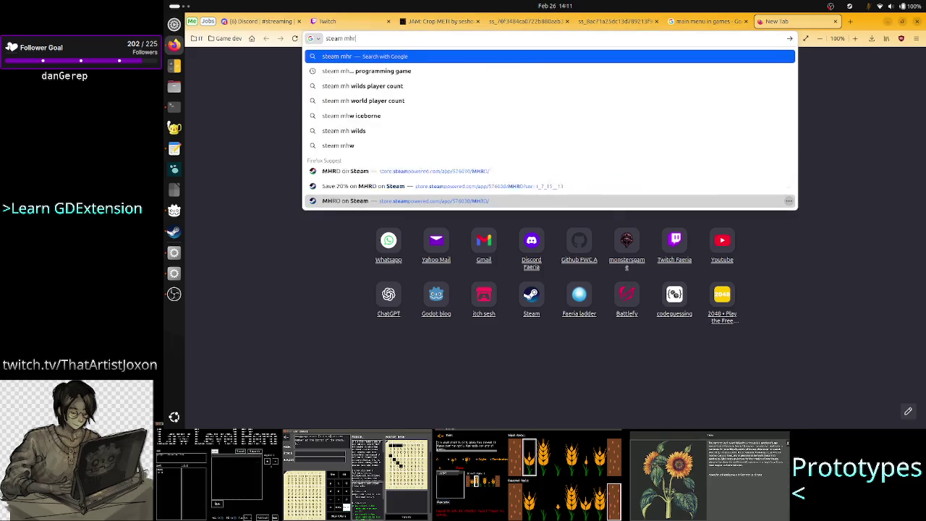
type("d")
key("Return")
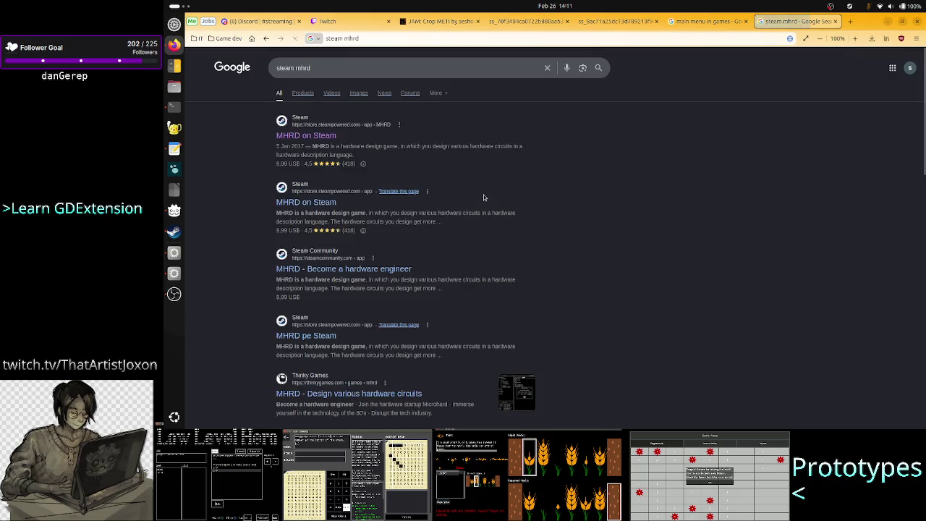
left_click(317, 137)
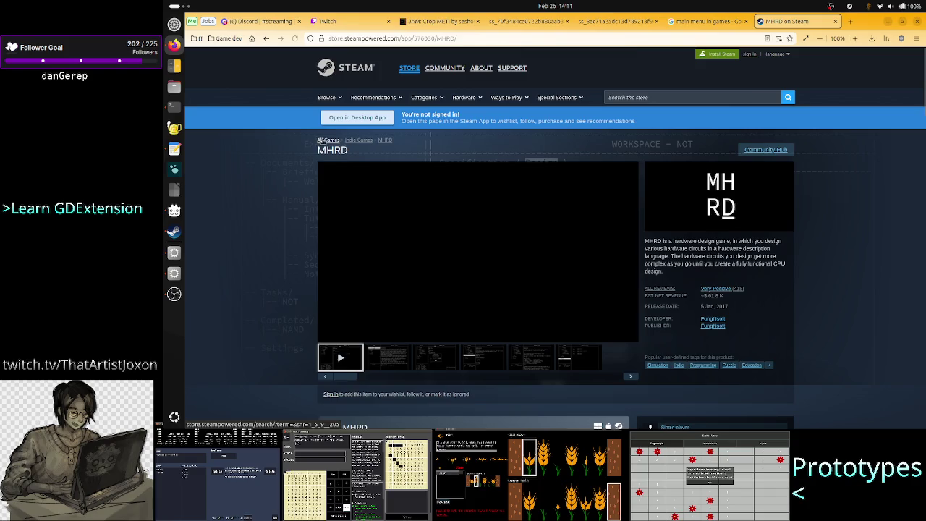
left_click(477, 267)
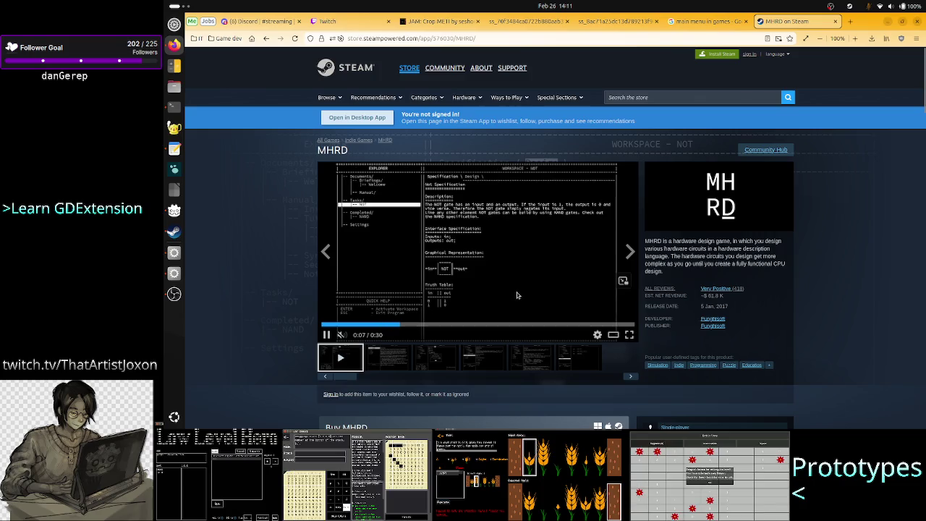
left_click(629, 335)
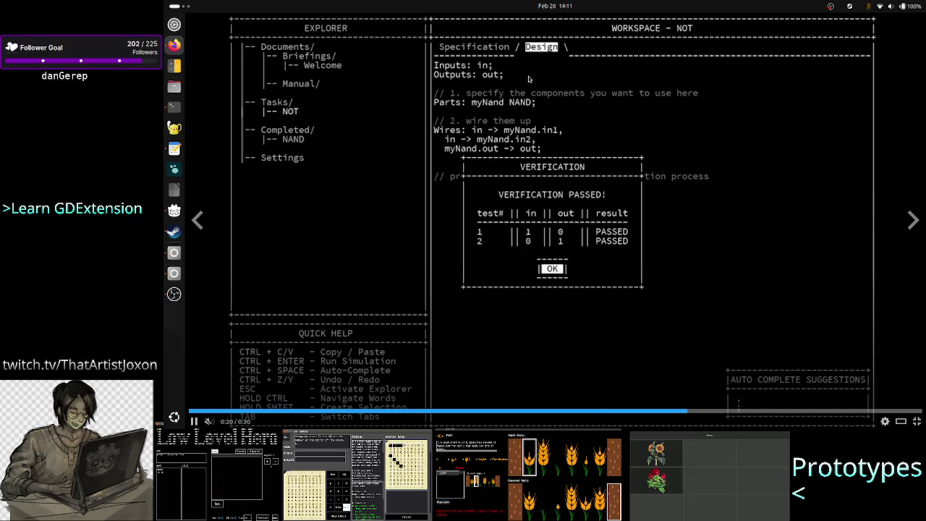
Rewind the MHRD trailer a few seconds and resume it to replay the NOT-gate verification
key("Left")
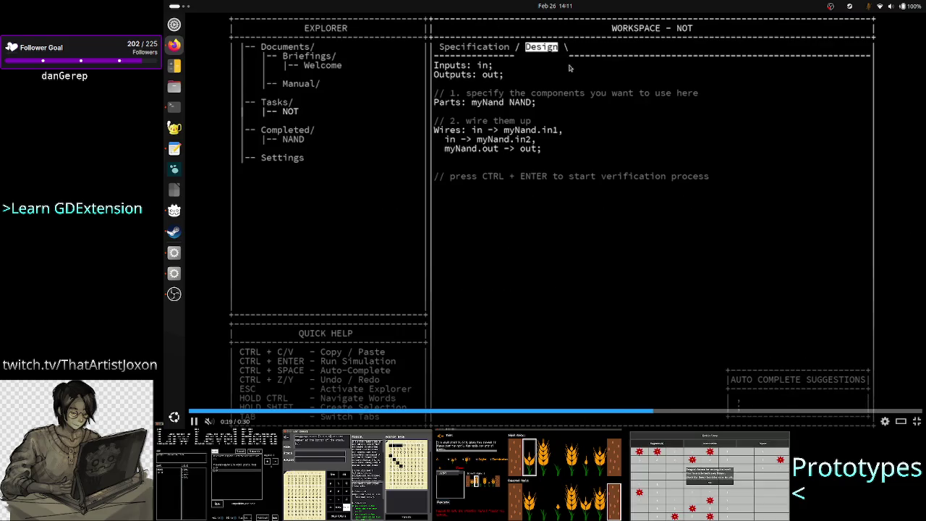
mouse_move(224, 382)
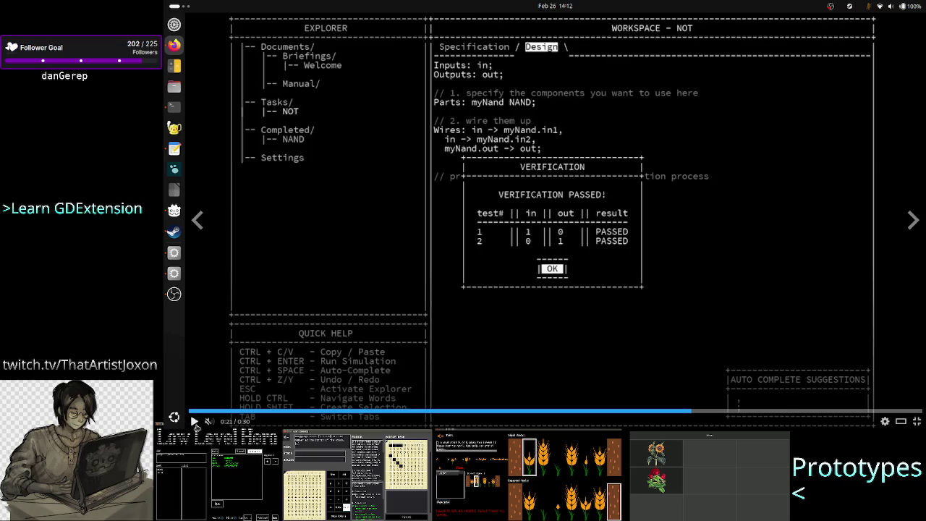
left_click(194, 421)
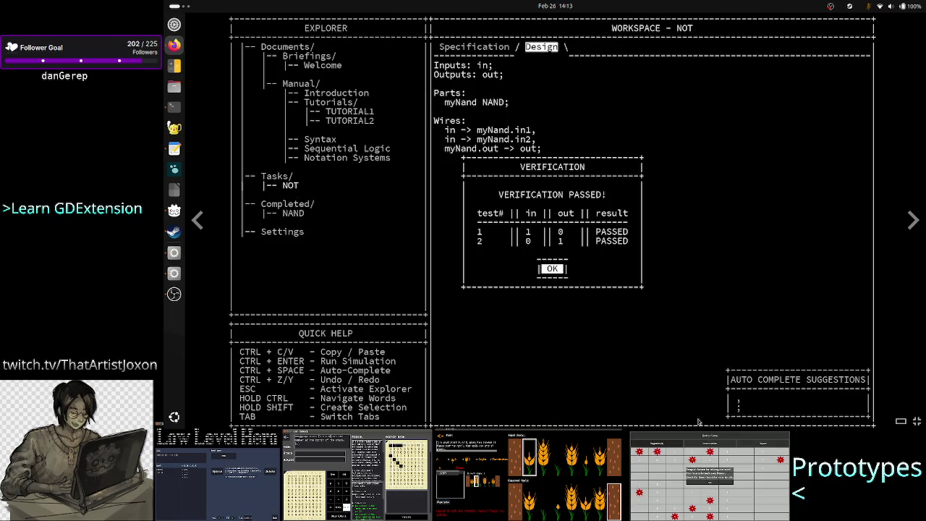
Leave full screen once the MHRD trailer finishes, and bring the Steam library back to front
key("Escape")
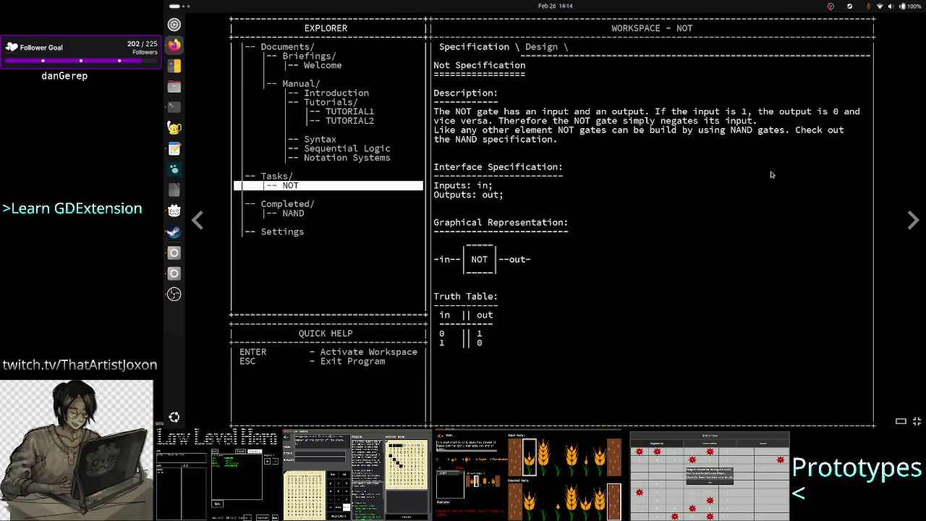
left_click(913, 219)
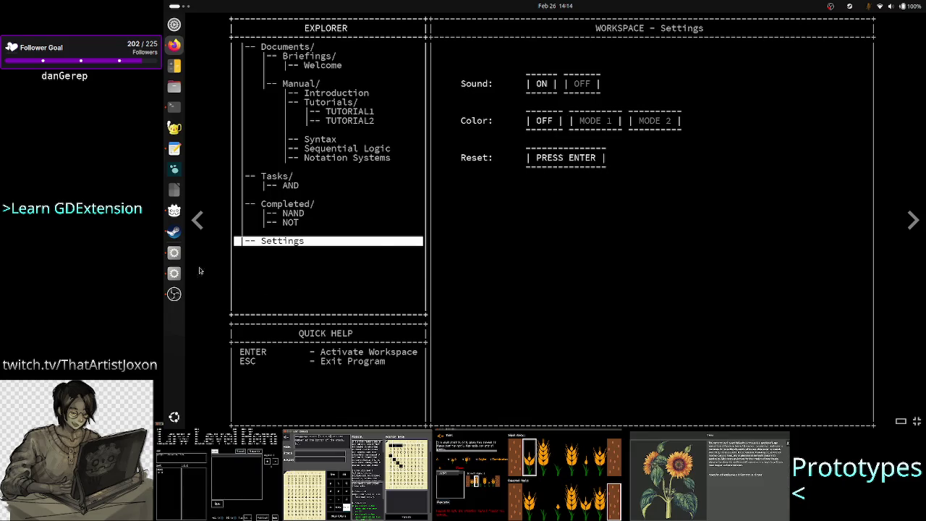
left_click(173, 232)
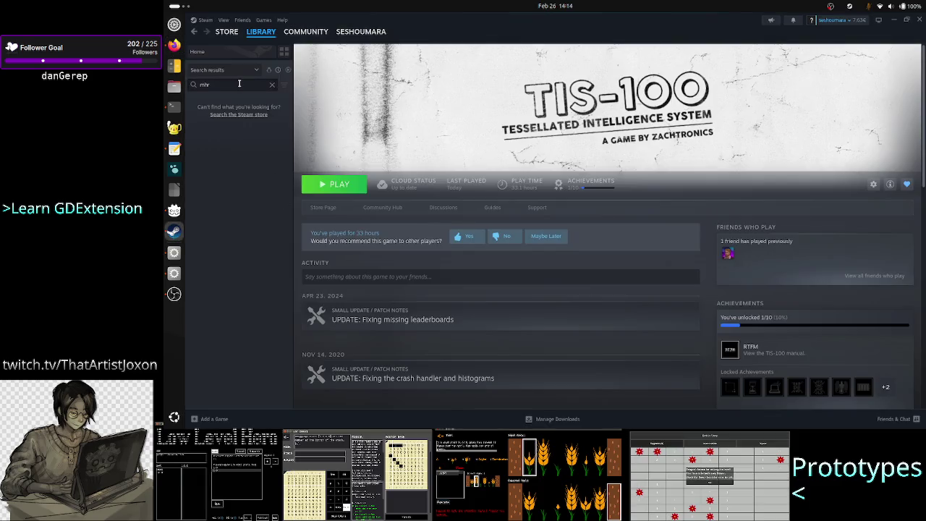
Search the Steam library for 'a=b' and launch A=B to its main menu
key("BackSpace")
key("BackSpace")
key("BackSpace")
type("a=b")
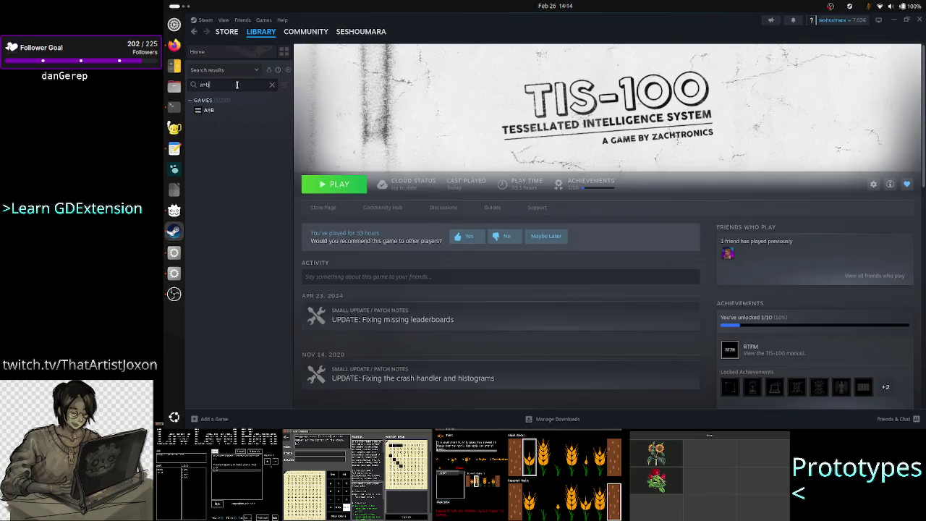
left_click(221, 115)
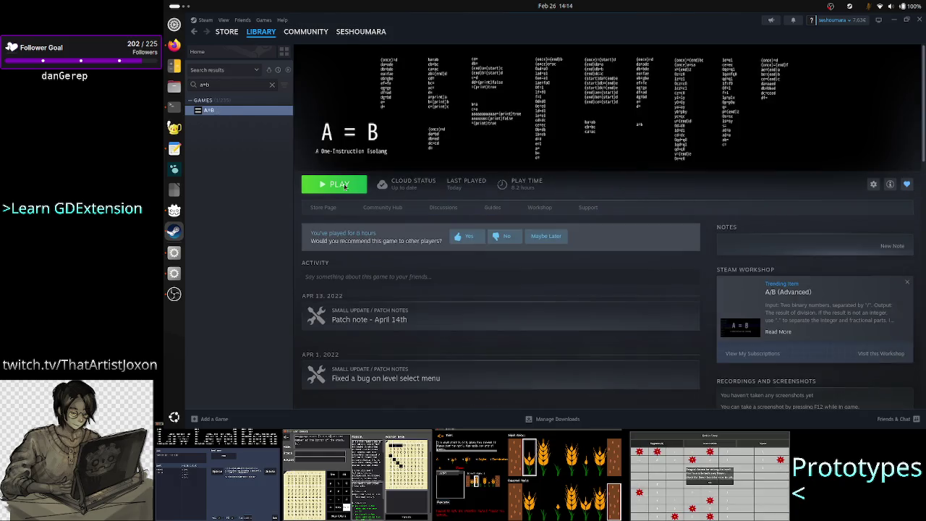
left_click(345, 186)
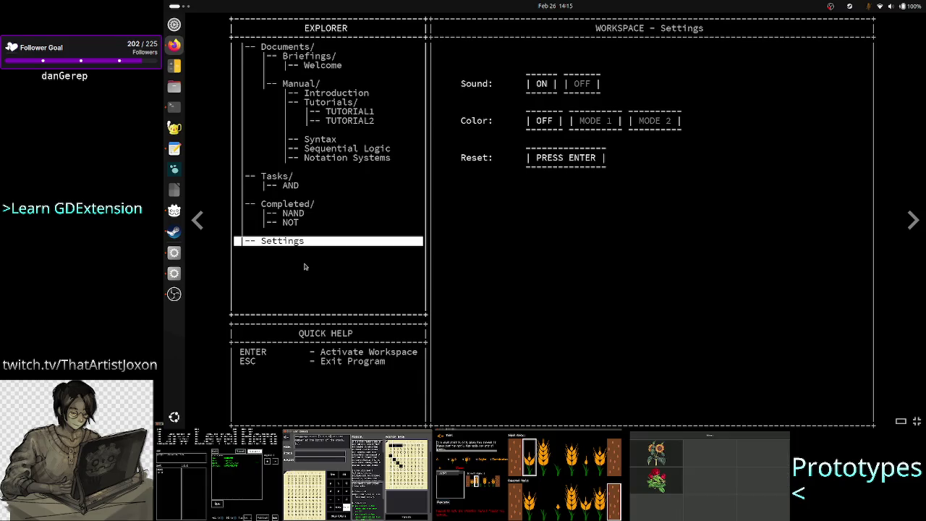
left_click(174, 231)
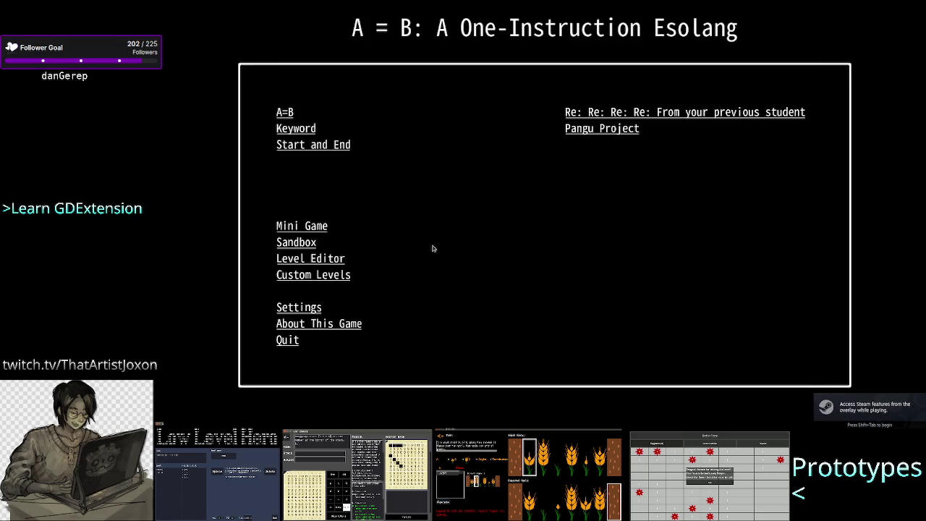
Show A = B's Settings options, glancing at the Steam library before returning to the game
left_click(300, 307)
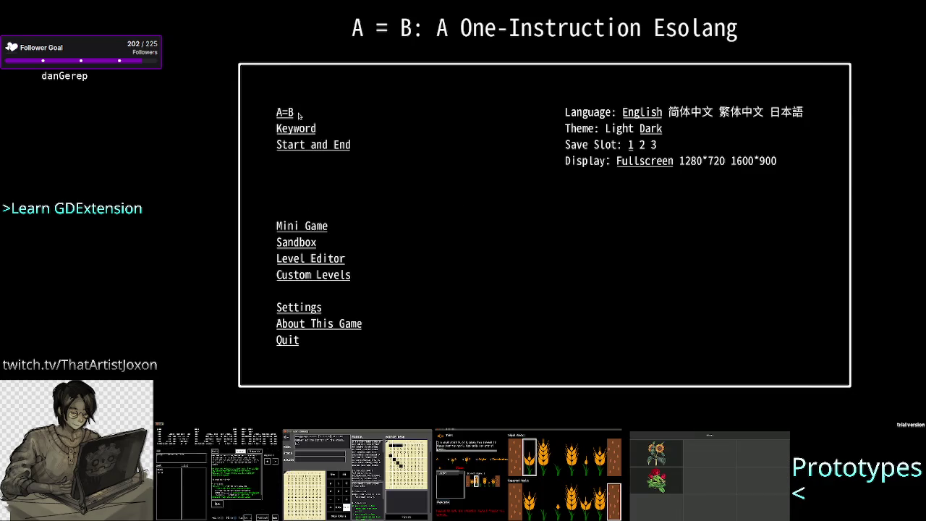
key("alt+Tab")
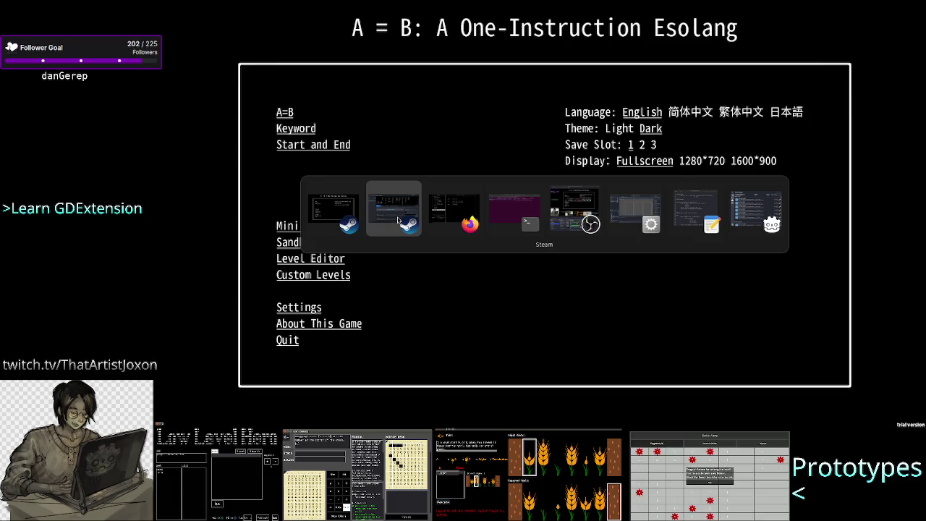
left_click(397, 220)
key("alt+Tab")
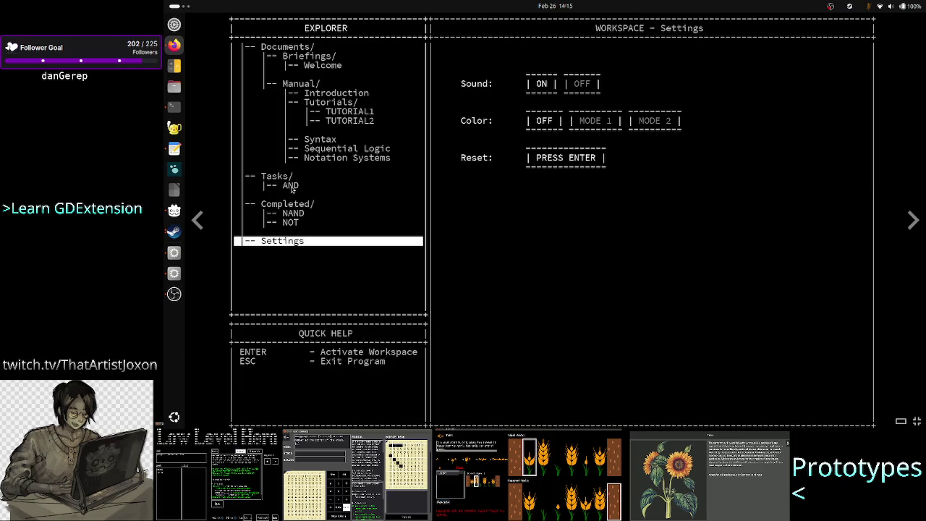
key("alt+Tab")
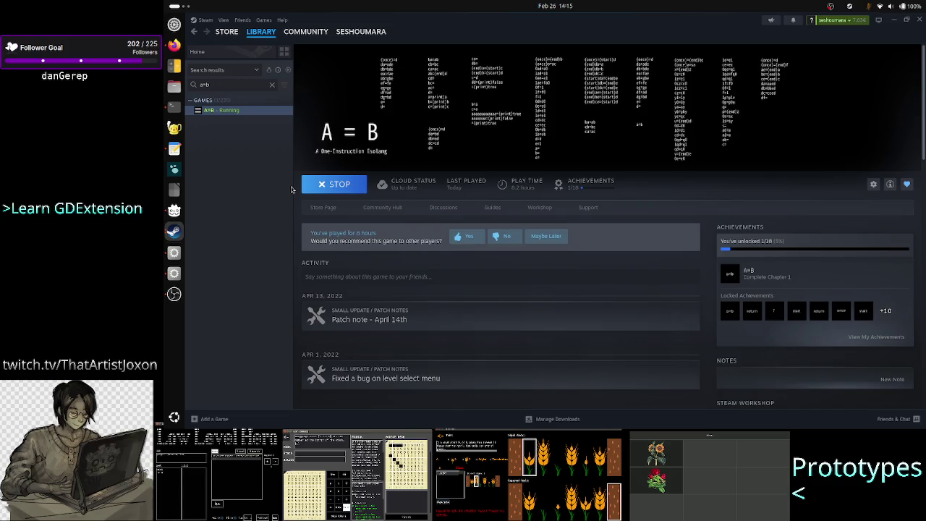
key("alt+Tab")
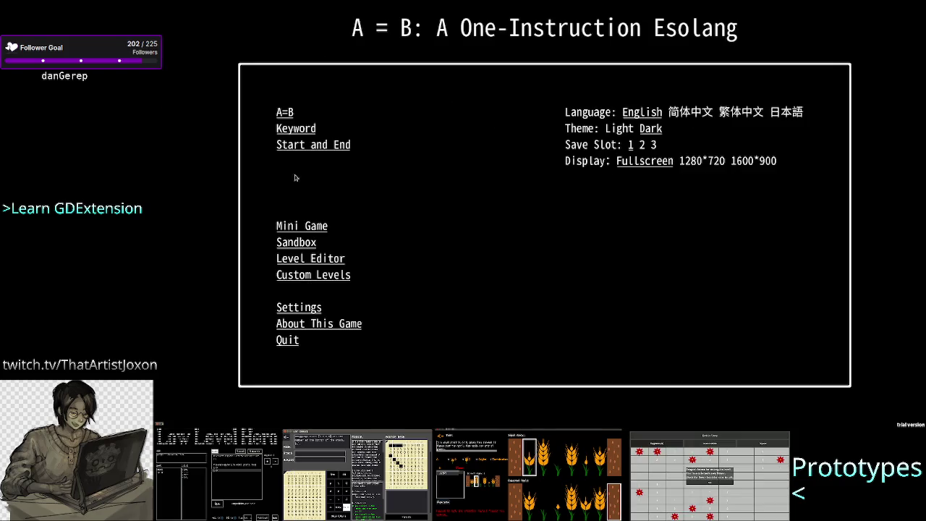
Open level 1-1 A to B from the chapter's level list, then bring the MHRD trailer forward
left_click(290, 109)
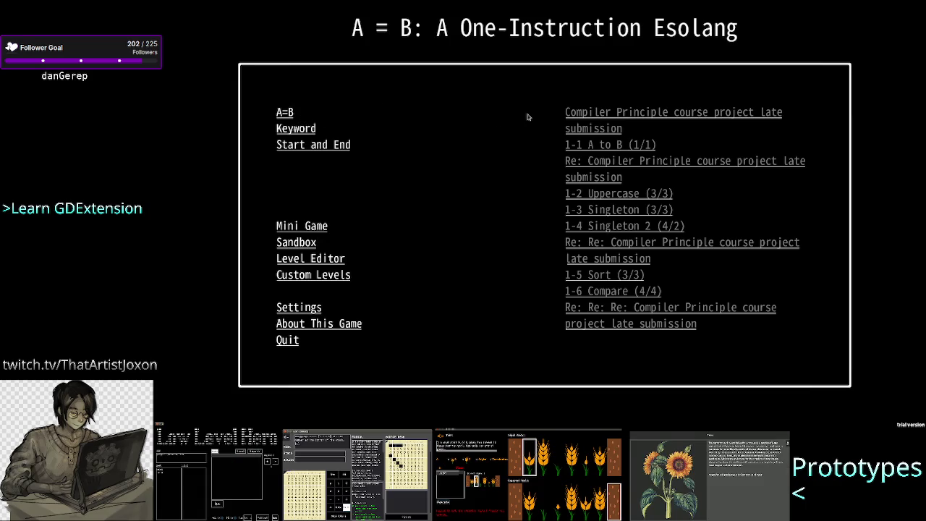
left_click(618, 144)
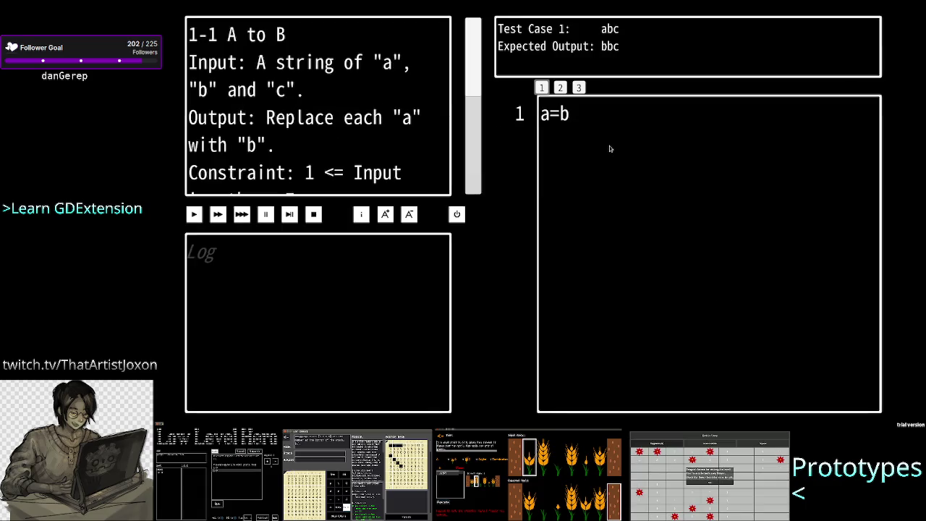
key("alt+Tab")
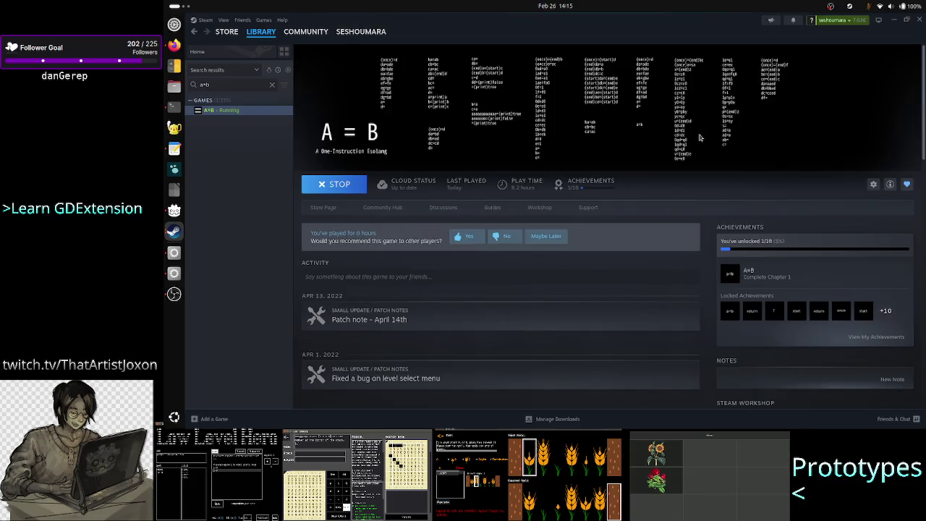
key("alt+Tab")
key("Tab")
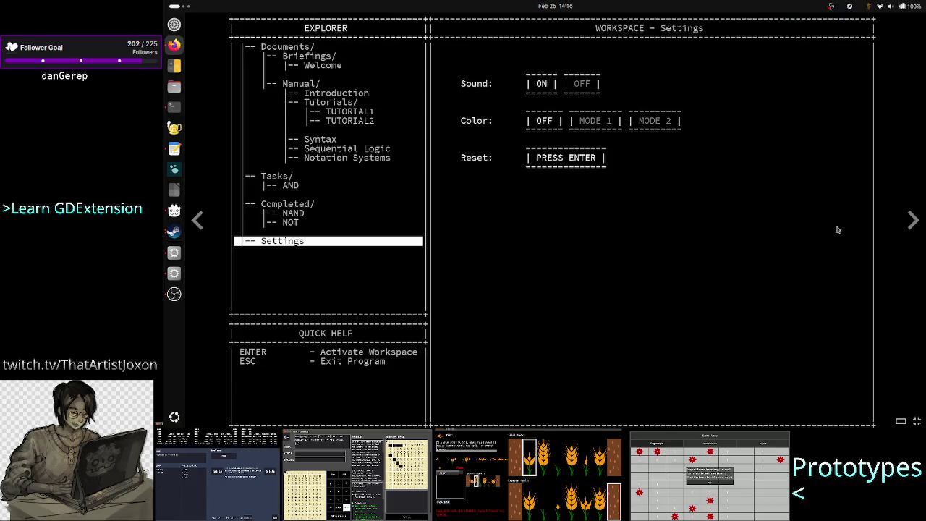
Step the MHRD trailer back to the NOT task, then exit A = B's level to the main menu
left_click(195, 221)
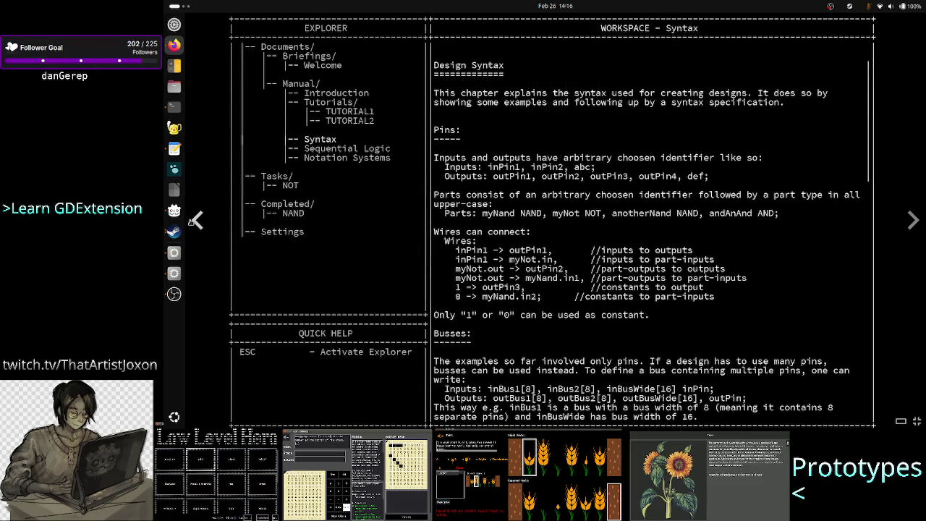
left_click(192, 221)
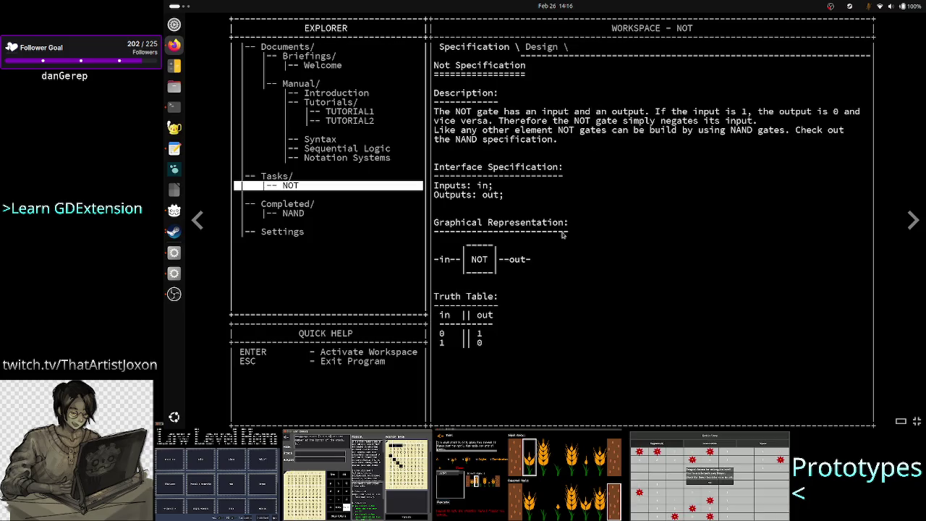
key("alt+Tab")
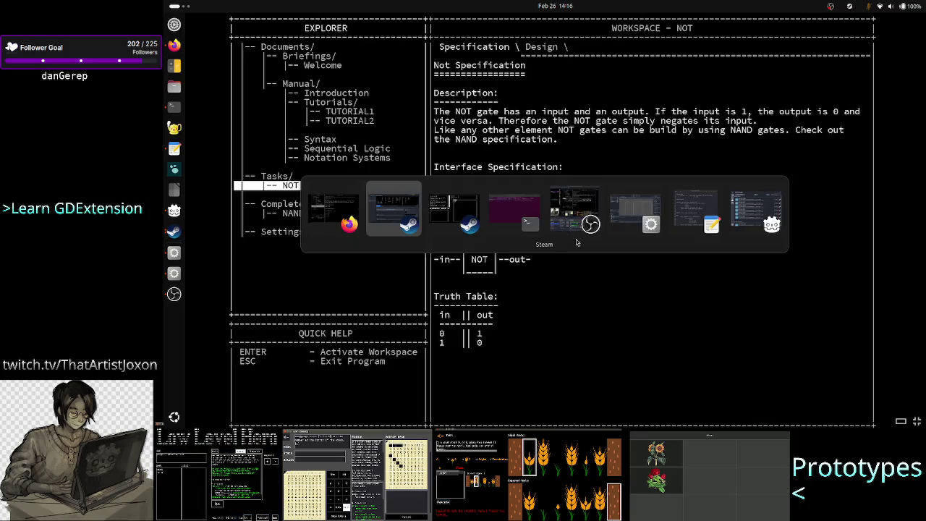
key("alt+Tab")
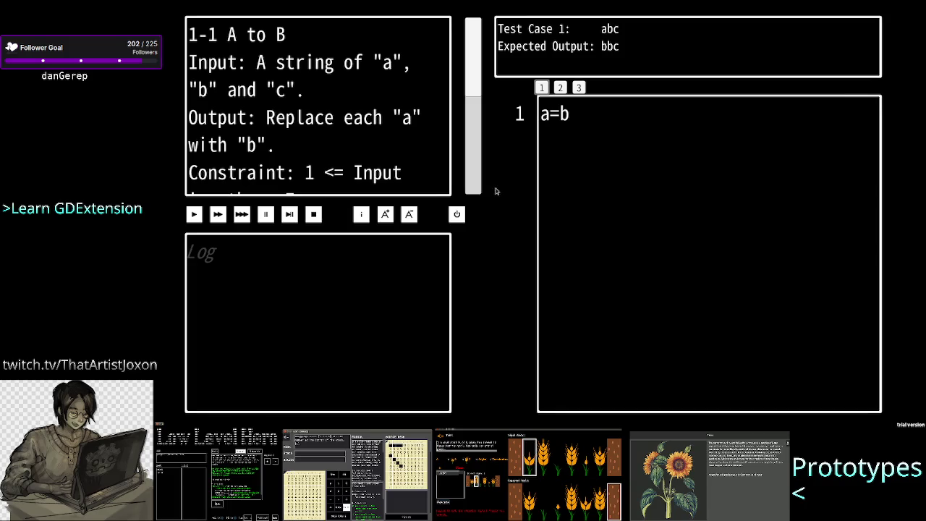
key("Escape")
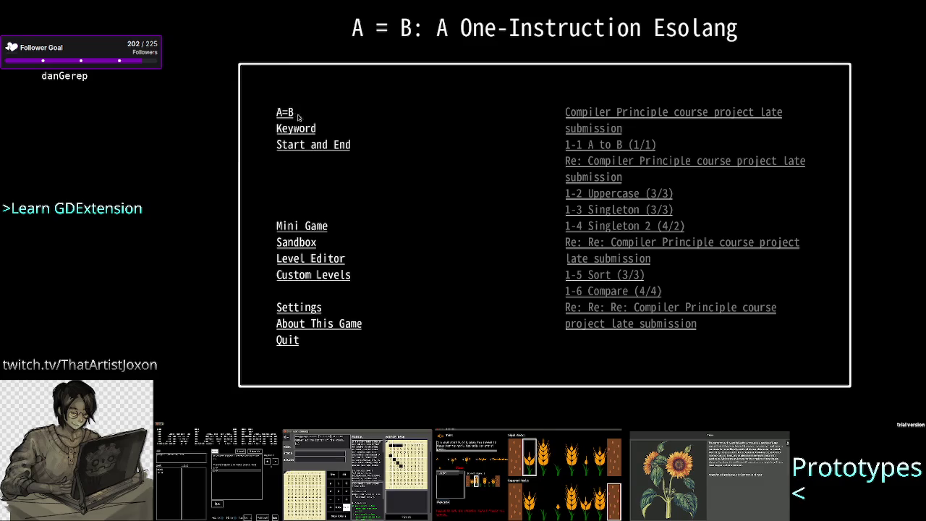
Return to the MHRD trailer in Firefox and jump through its Syntax and Settings screens
key("alt+Tab")
left_click(379, 199)
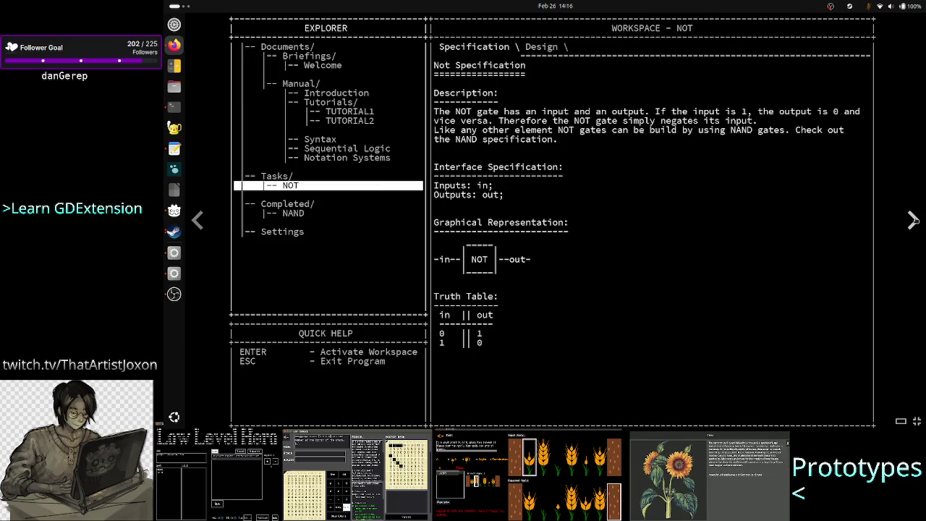
key("Up")
key("Up")
key("Up")
key("Return")
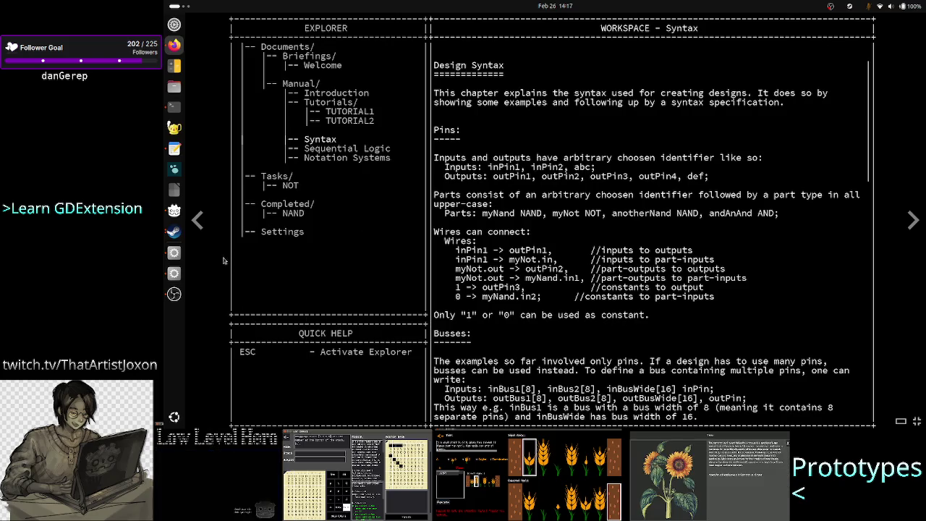
key("Escape")
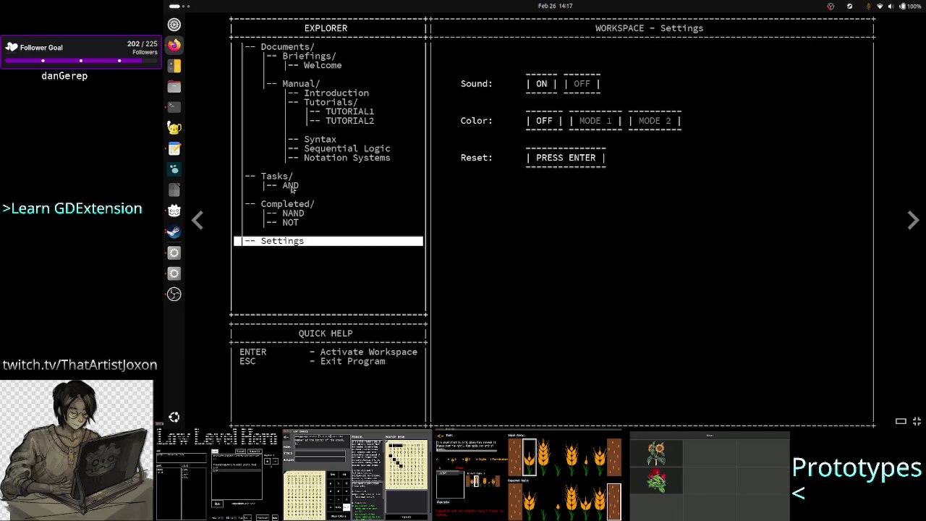
Advance the MHRD trailer, leave fullscreen and pause it on the Steam store page
left_click(915, 222)
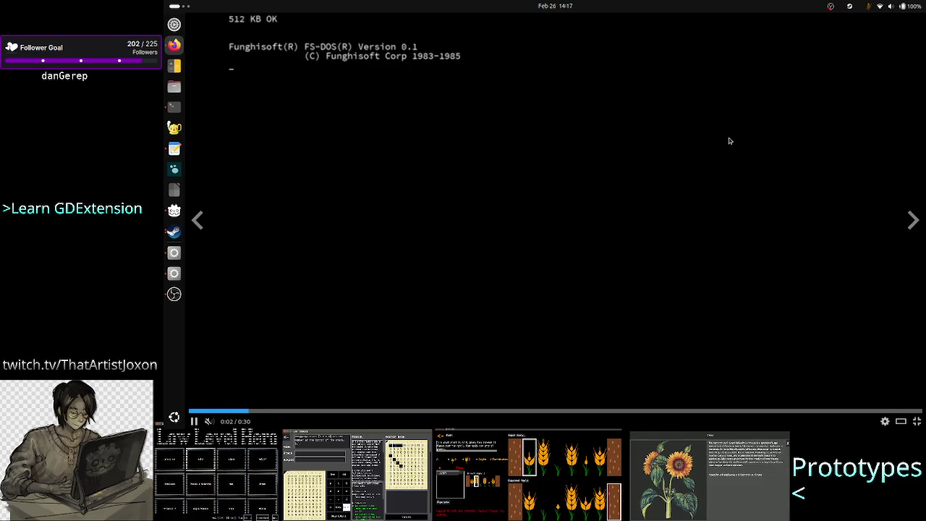
key("Escape")
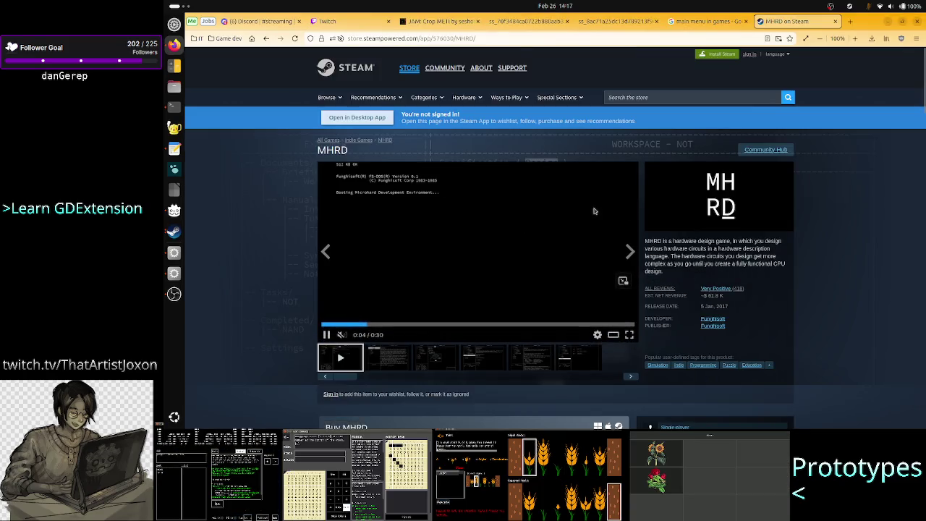
left_click(326, 334)
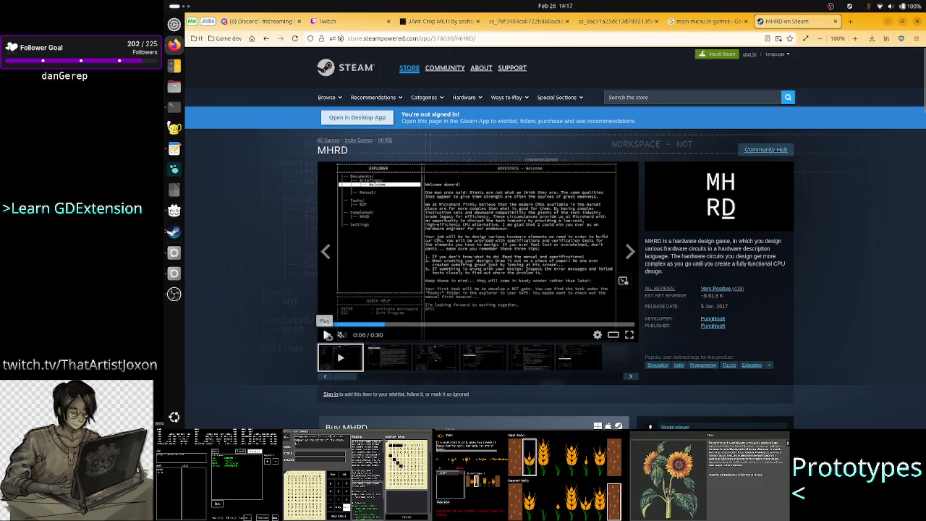
Quit the A = B game and bring the Godot editor to the front
left_click(172, 229)
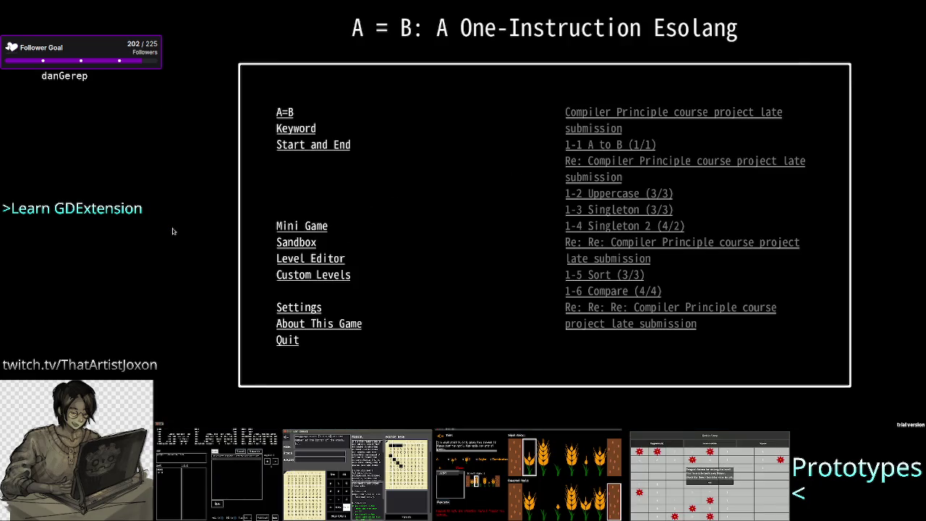
left_click(287, 342)
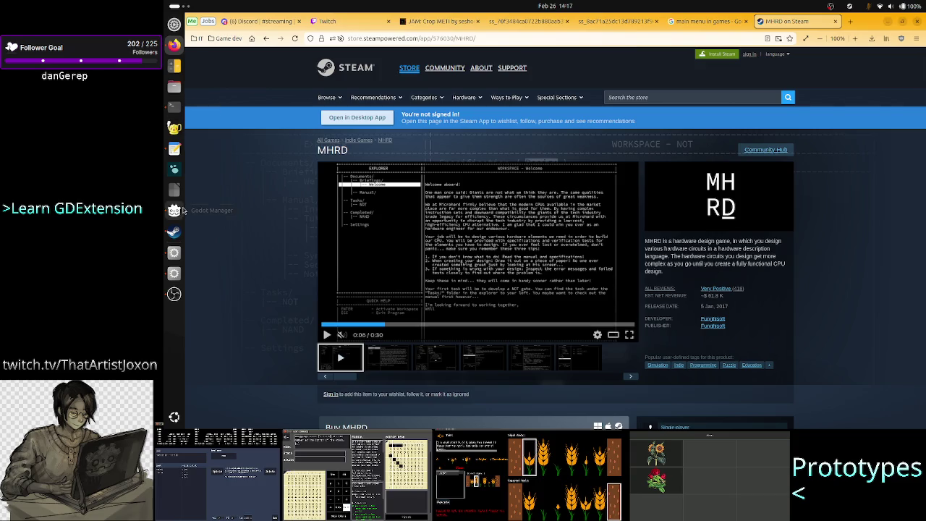
left_click(174, 253)
Drop Level_select from the mkdir command and run it to create Global, Logic, Main_menu, Level, Level_editor
left_click(174, 106)
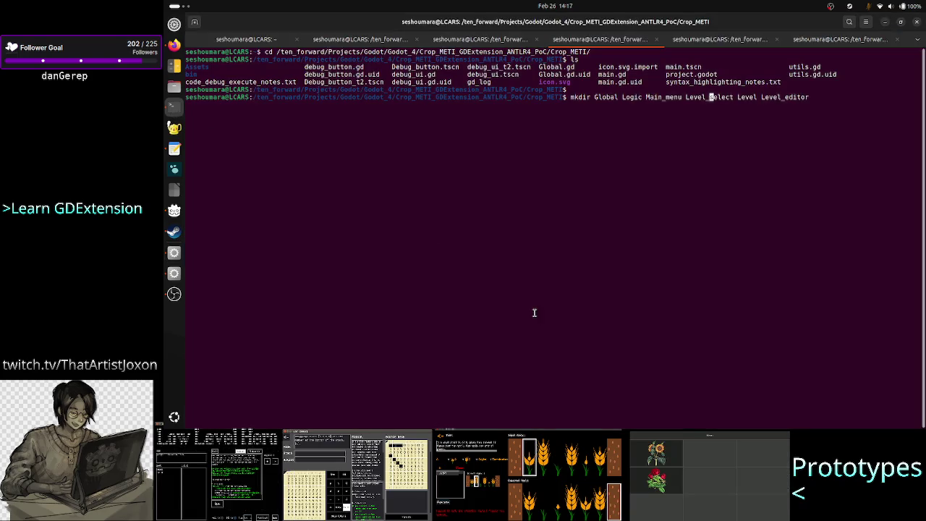
key("ctrl+Left")
key("ctrl+Left")
key("ctrl+Left")
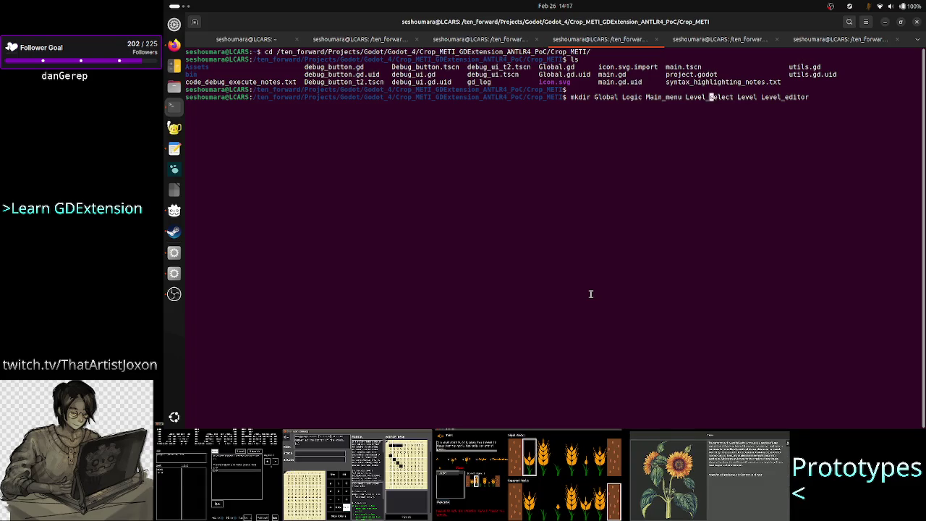
key("Right")
key("Right")
key("Right")
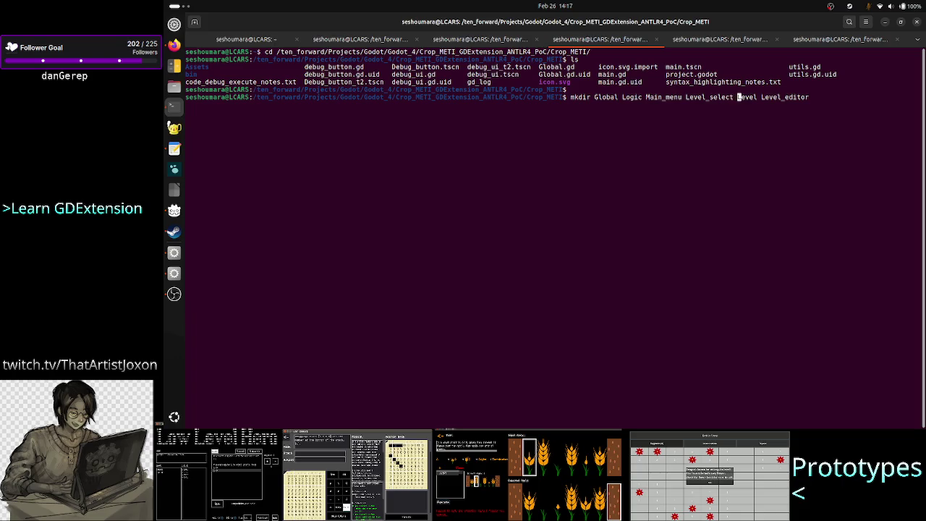
key("BackSpace")
key("BackSpace")
key("BackSpace")
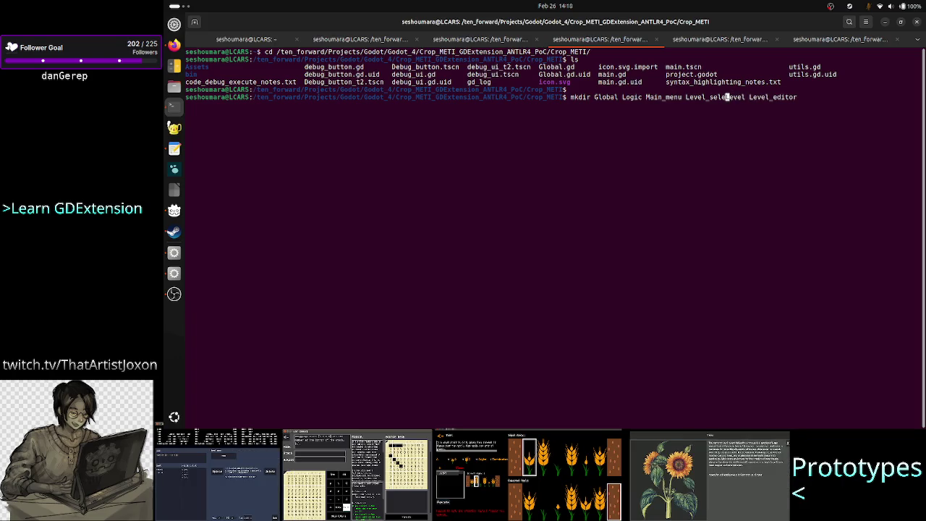
key("Delete")
key("Delete")
key("Delete")
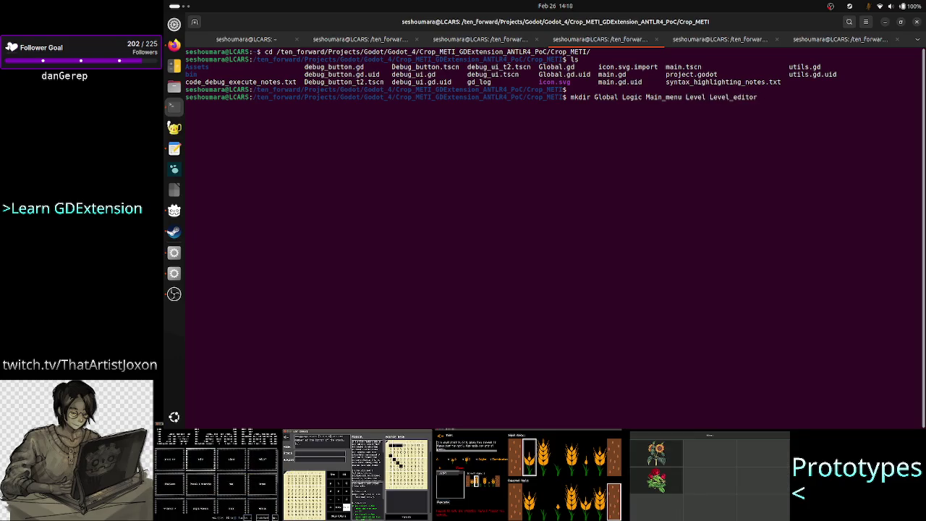
key("Return")
List the project folder with ls to confirm the new folders, then return to Godot
type("ls")
key("Return")
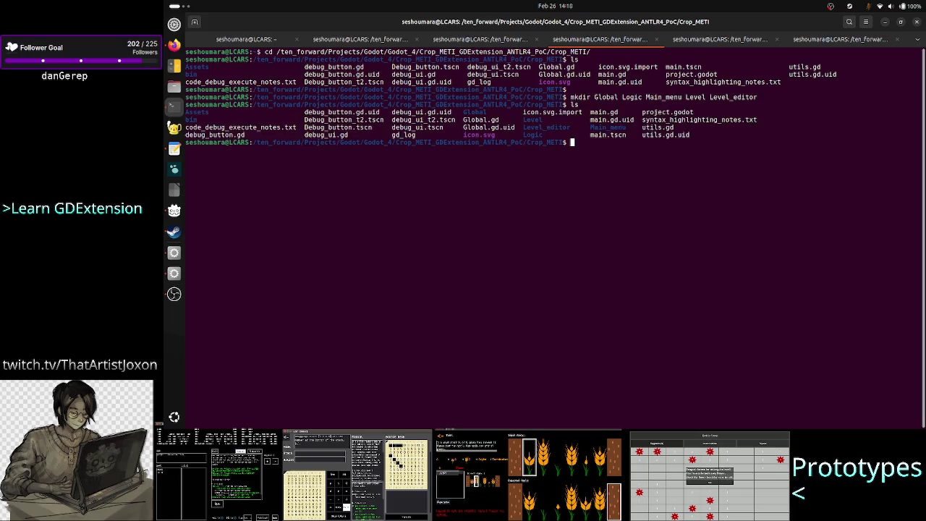
key("alt+Tab")
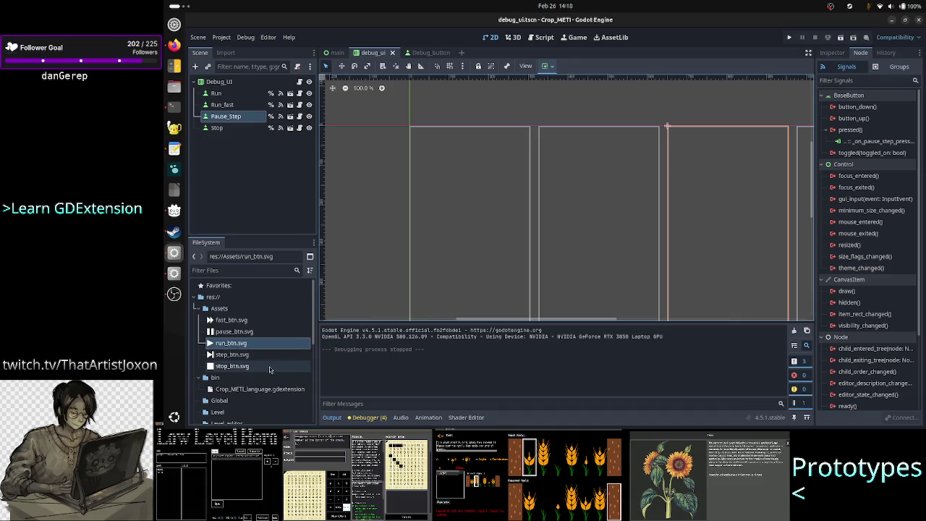
Select Debug_button_t2.tscn and debug_ui_t2.tscn in FileSystem and delete them, confirming the removal
scroll(266, 366, "down", 5)
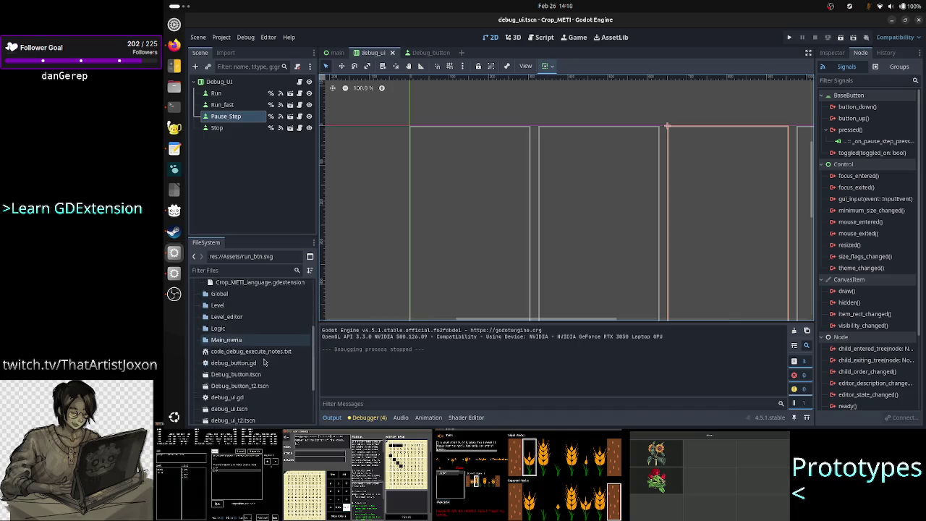
scroll(264, 362, "down", 3)
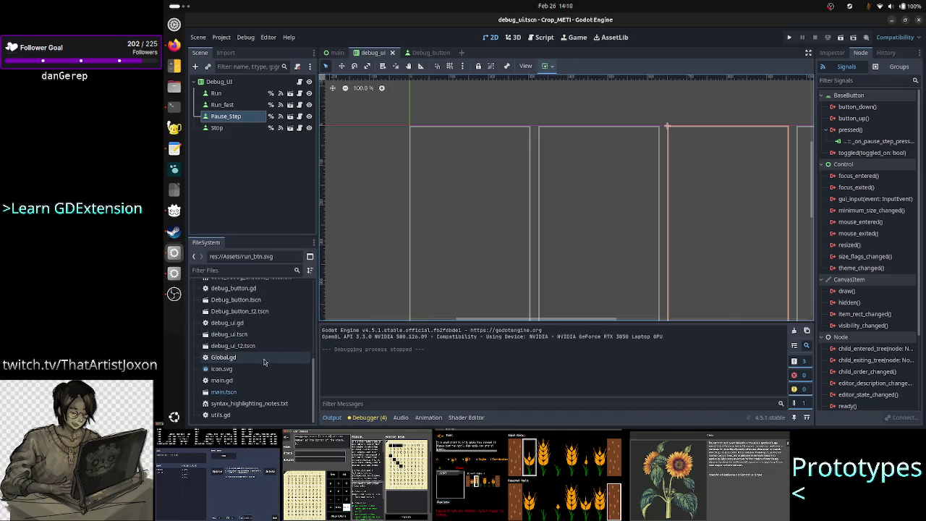
left_click(262, 311)
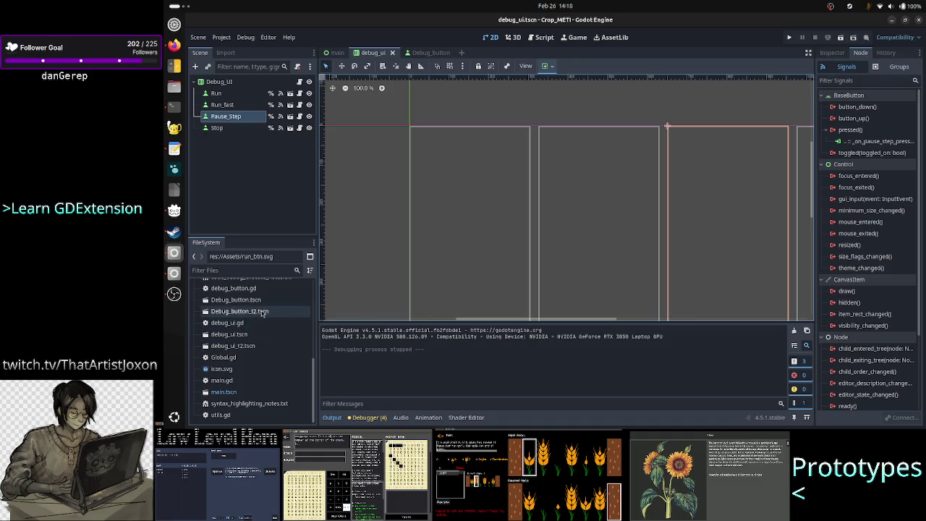
left_click(253, 349, "shift")
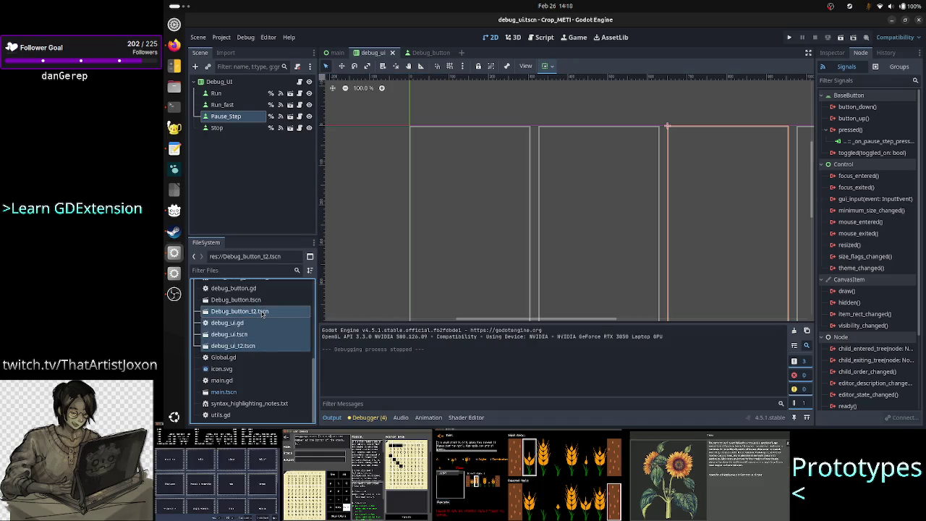
left_click(259, 313)
left_click(254, 347, "ctrl")
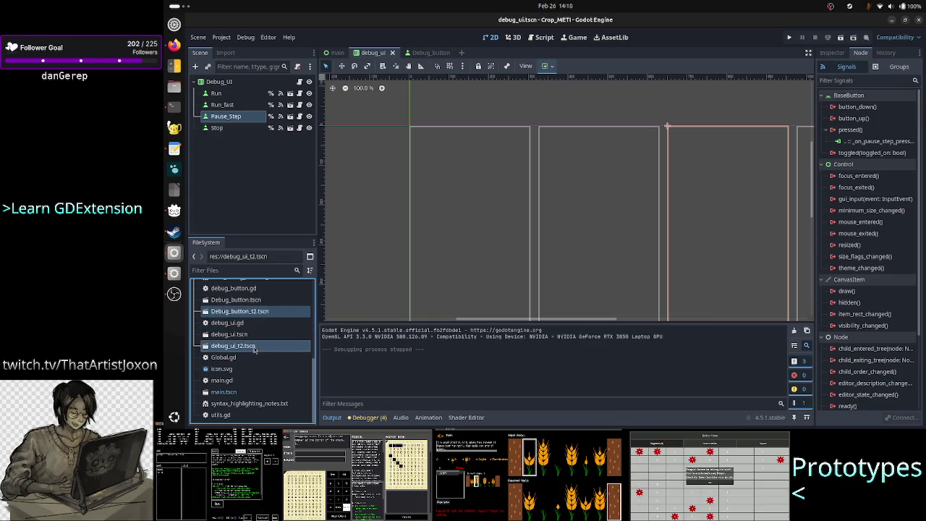
right_click(255, 348)
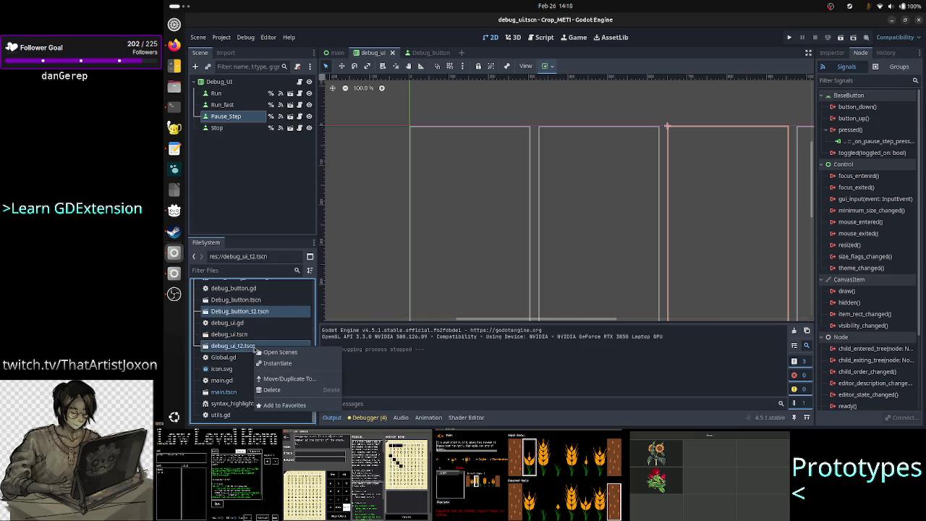
left_click(273, 390)
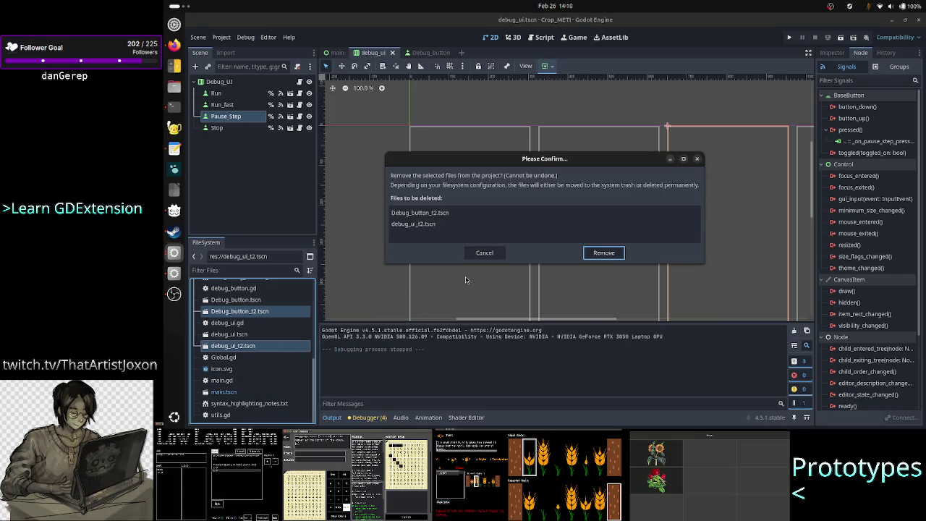
left_click(598, 254)
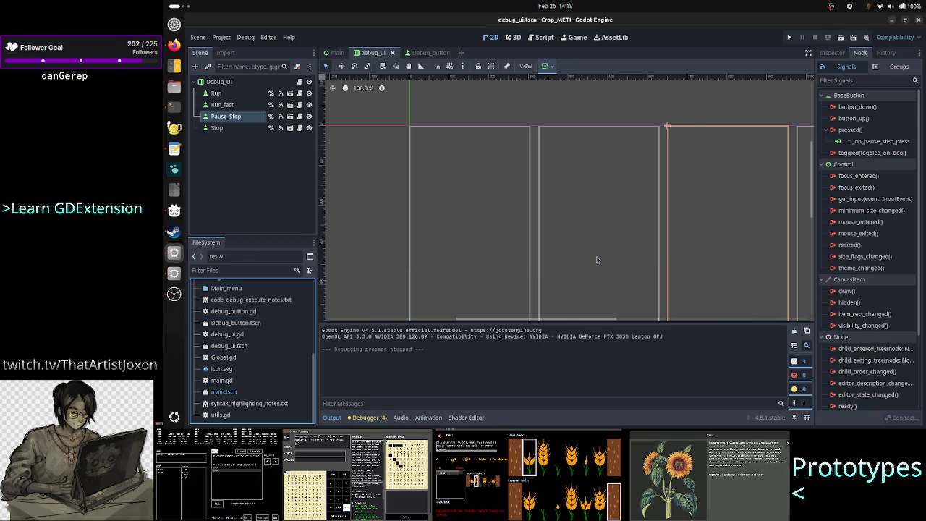
left_click(257, 359)
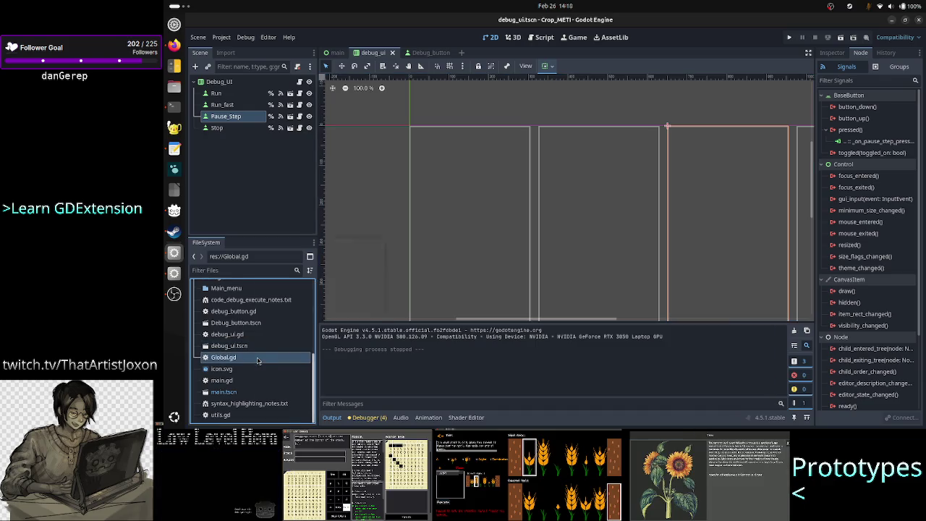
Move Global.gd from the project root into the Global folder using Move/Duplicate To
right_click(258, 360)
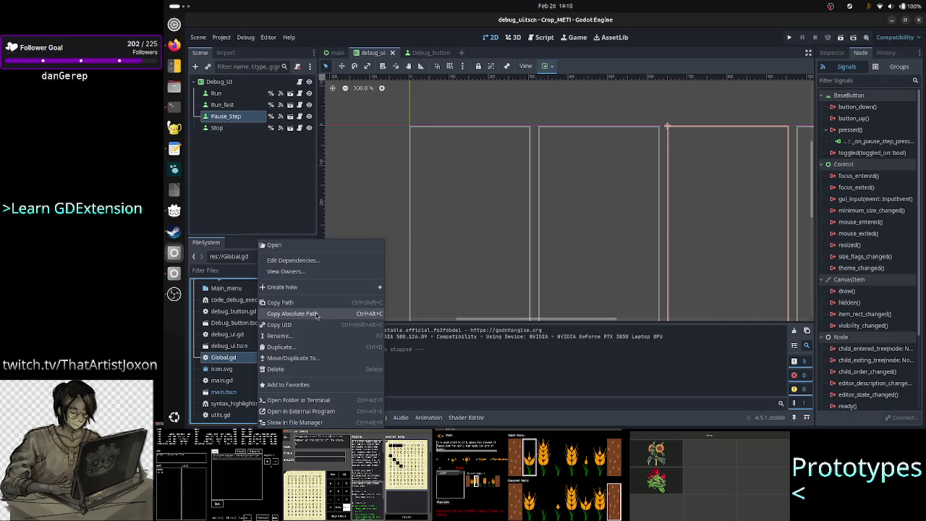
left_click(315, 358)
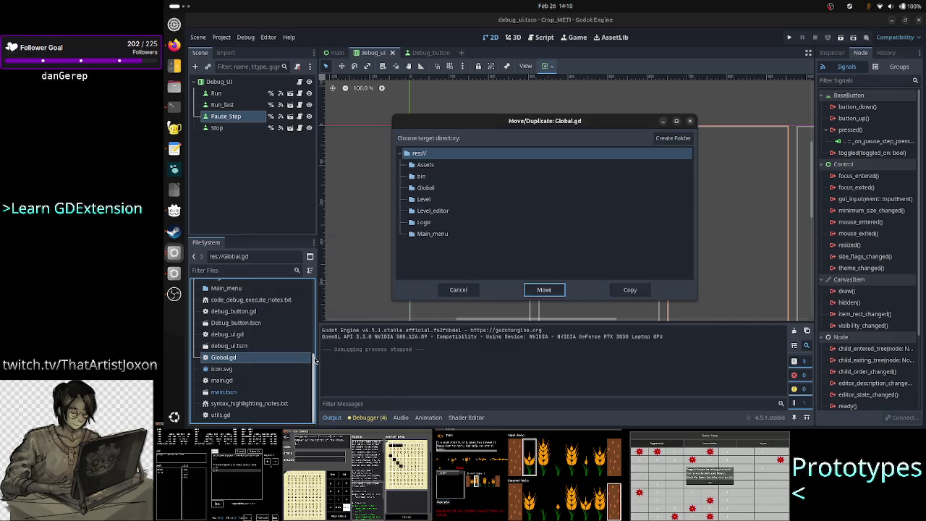
left_click(443, 187)
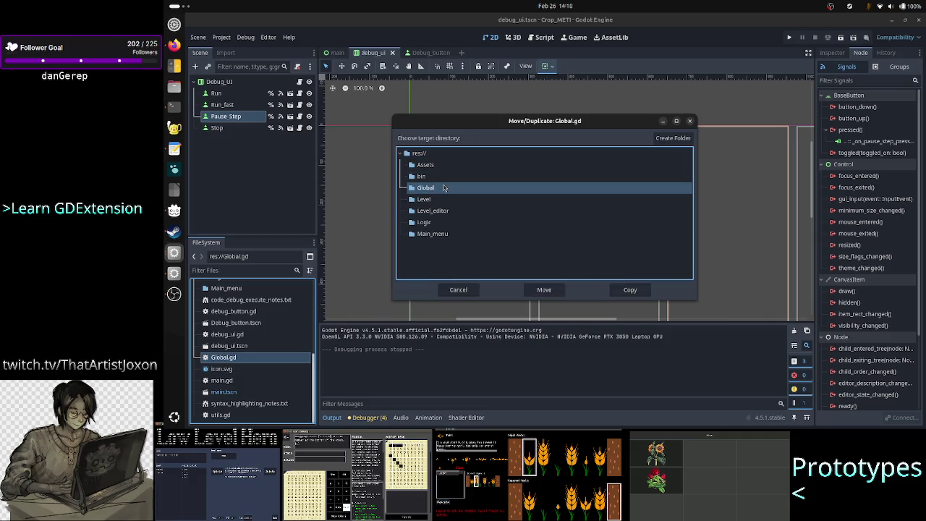
left_click(550, 289)
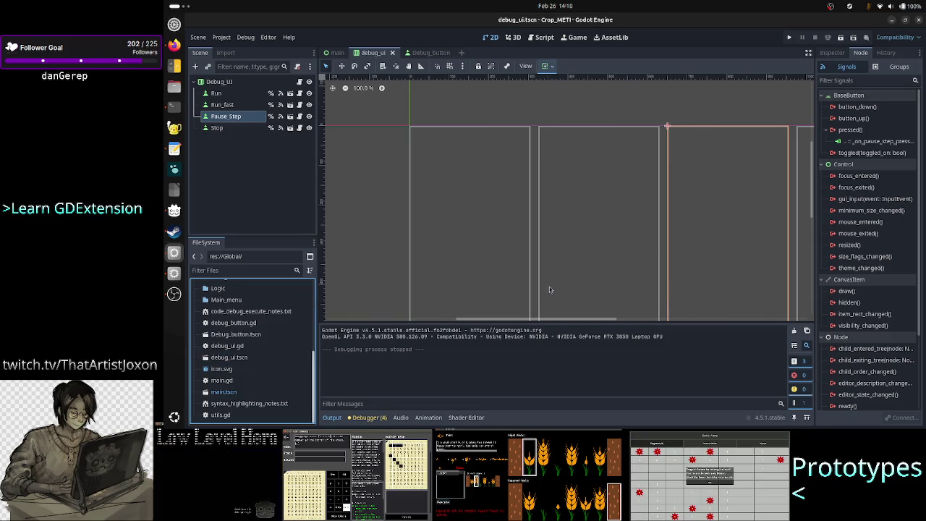
left_click(223, 38)
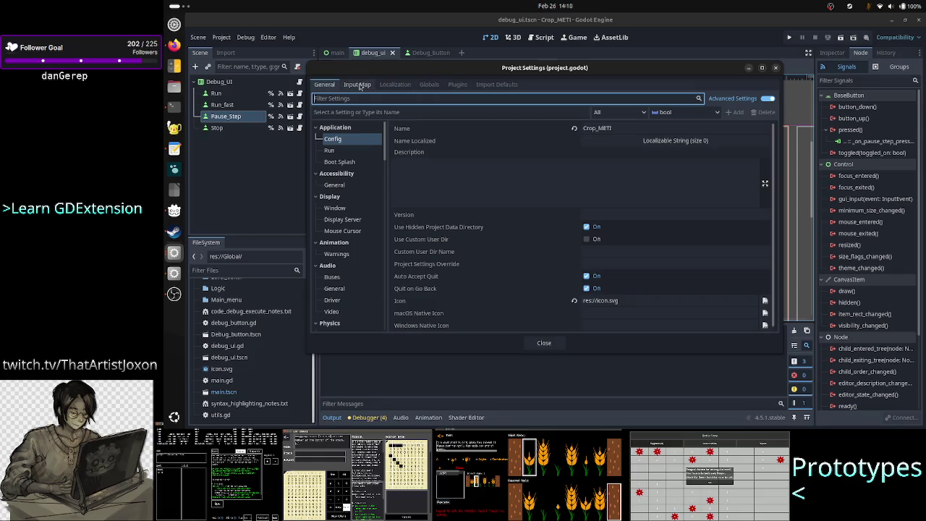
left_click(430, 84)
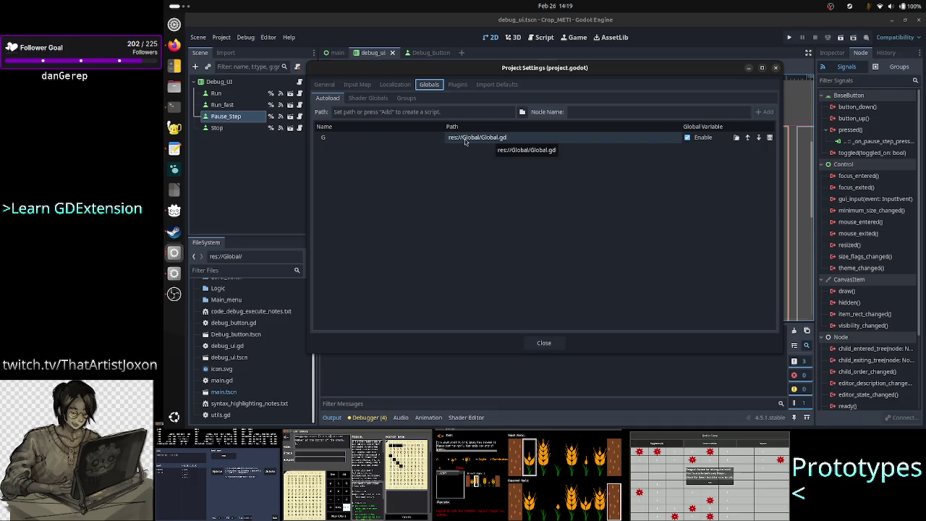
left_click(544, 344)
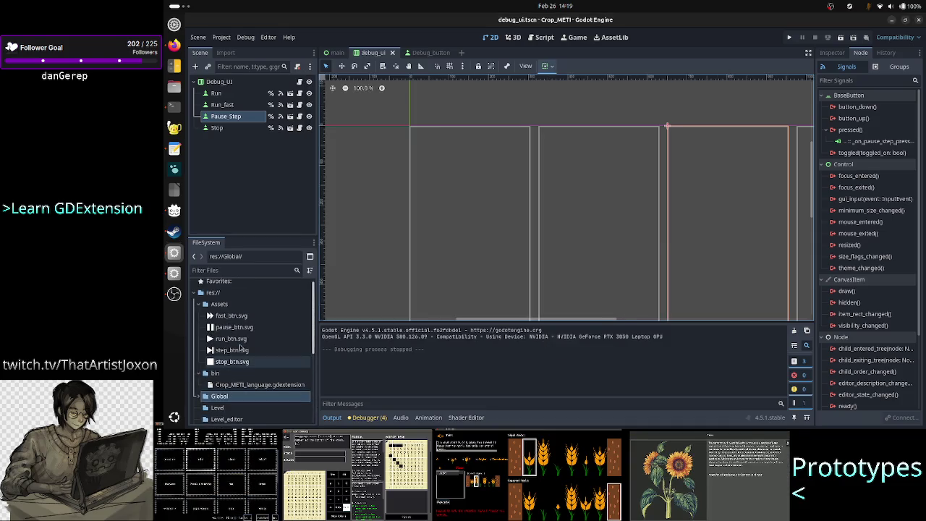
scroll(240, 348, "down", 5)
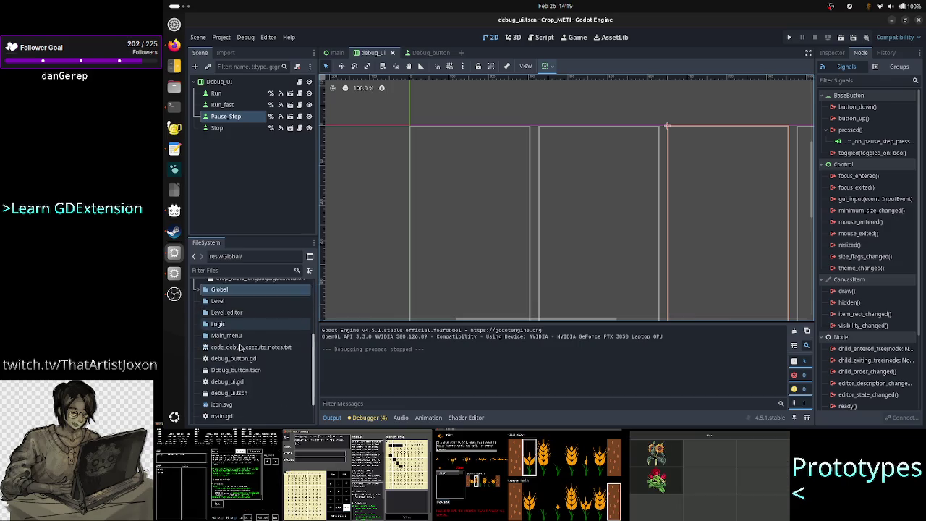
scroll(241, 348, "down", 1)
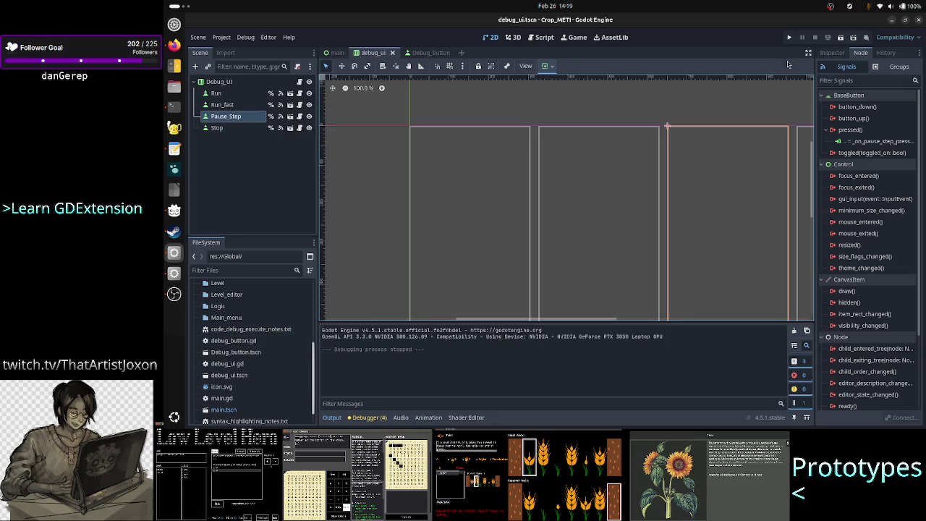
left_click(790, 37)
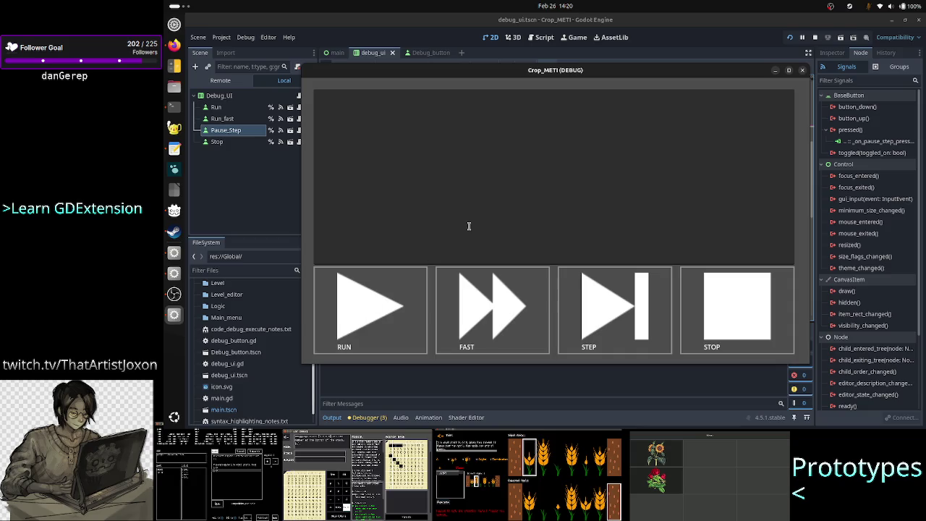
left_click(802, 70)
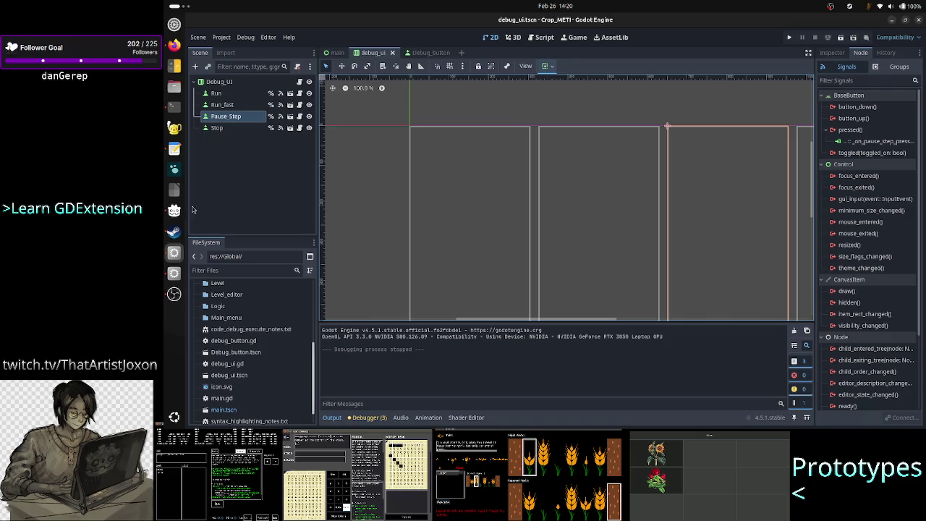
Bring up the Steam library and press PLAY on A = B
left_click(176, 240)
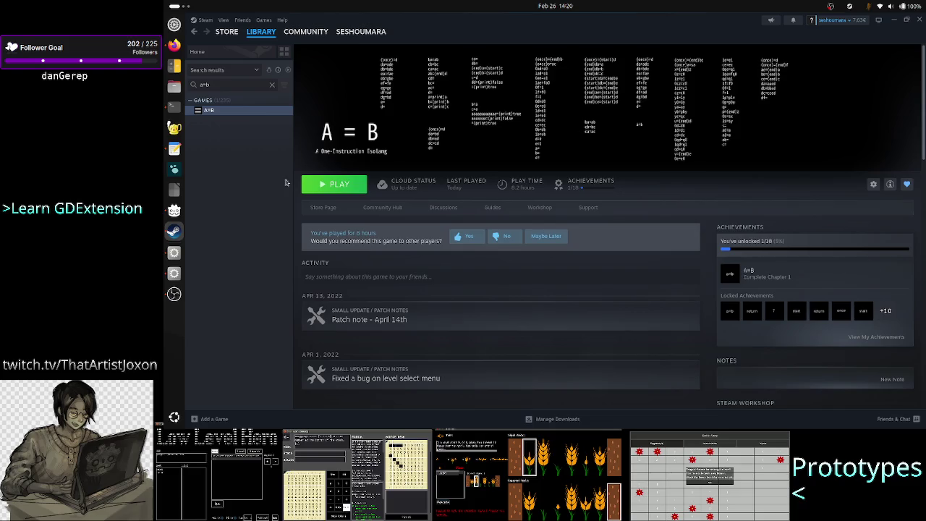
left_click(331, 184)
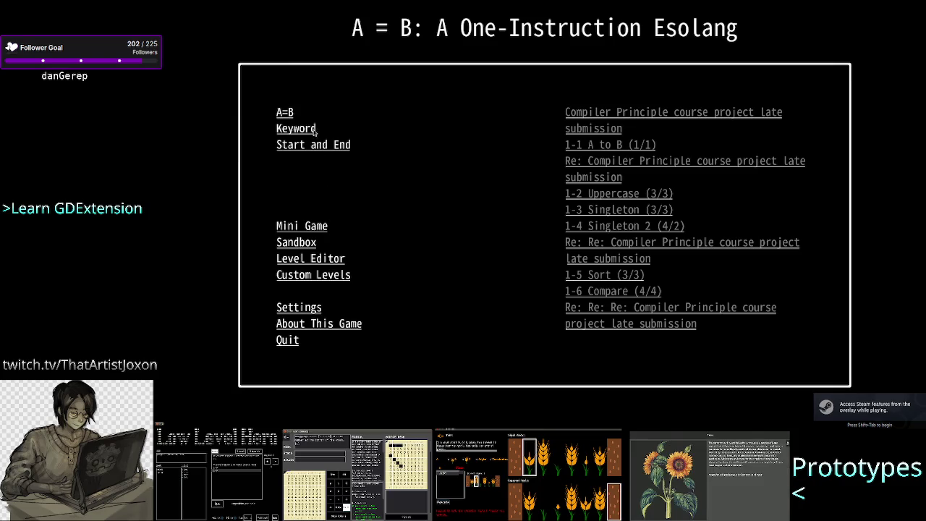
Choose Mini Game in A = B's main menu and open its Sandbox level
left_click(317, 230)
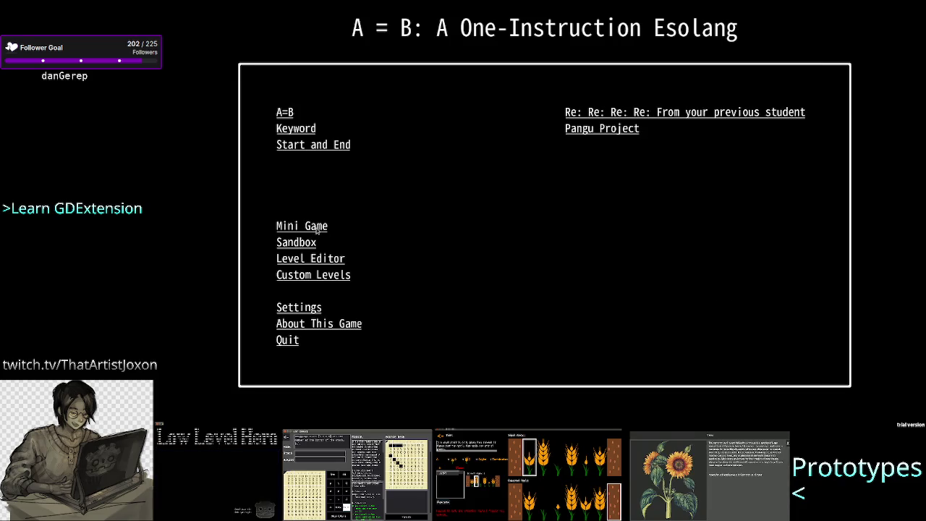
left_click(298, 244)
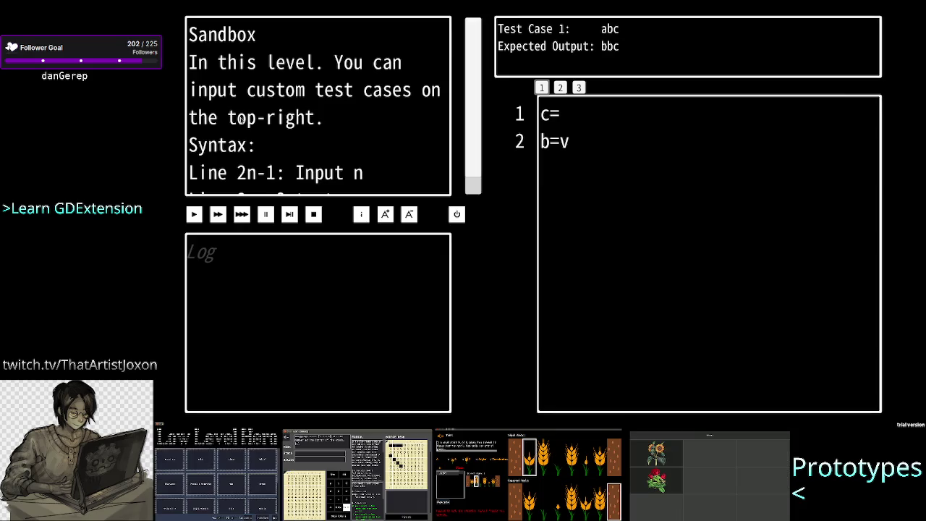
scroll(292, 107, "down", 1)
scroll(291, 107, "down", 1)
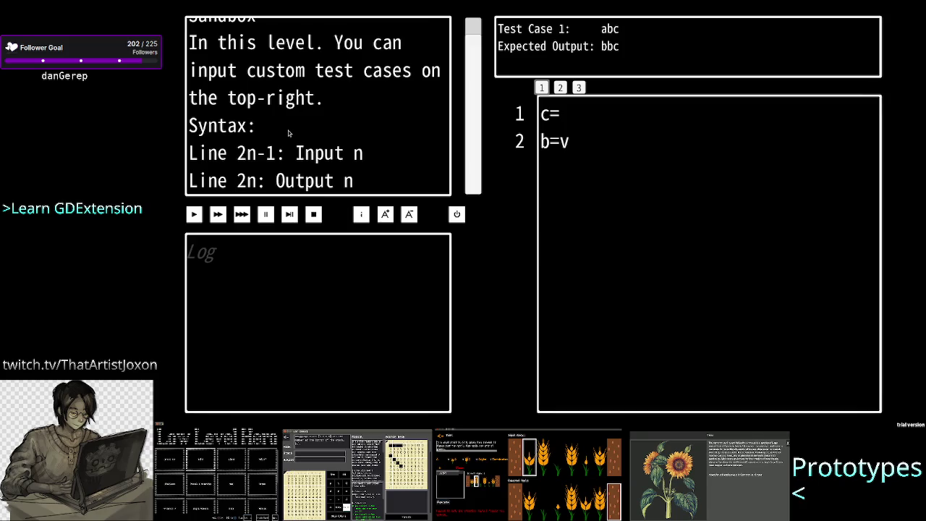
scroll(288, 132, "up", 1)
scroll(288, 132, "down", 1)
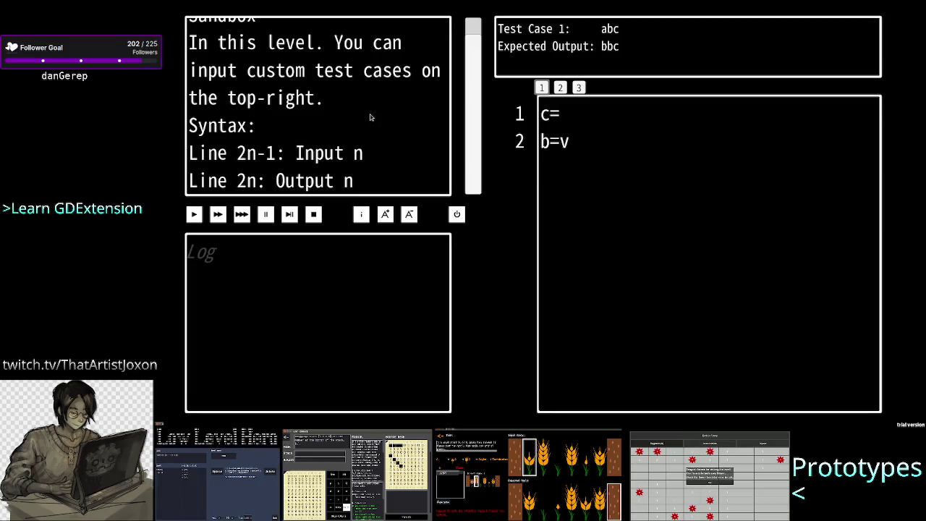
scroll(372, 118, "up", 1)
scroll(385, 137, "down", 1)
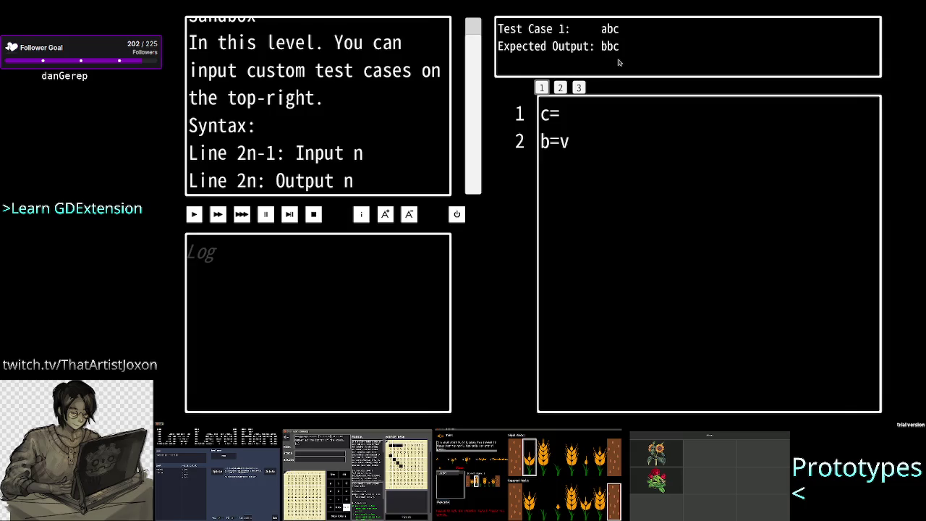
Change the Sandbox custom test case to input ccc with expected output aaa
left_click(631, 38)
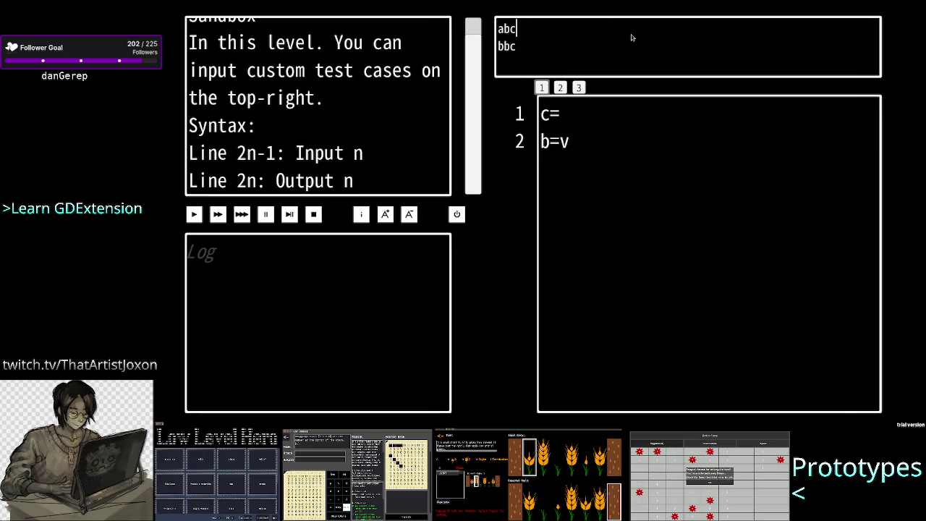
left_click(483, 66)
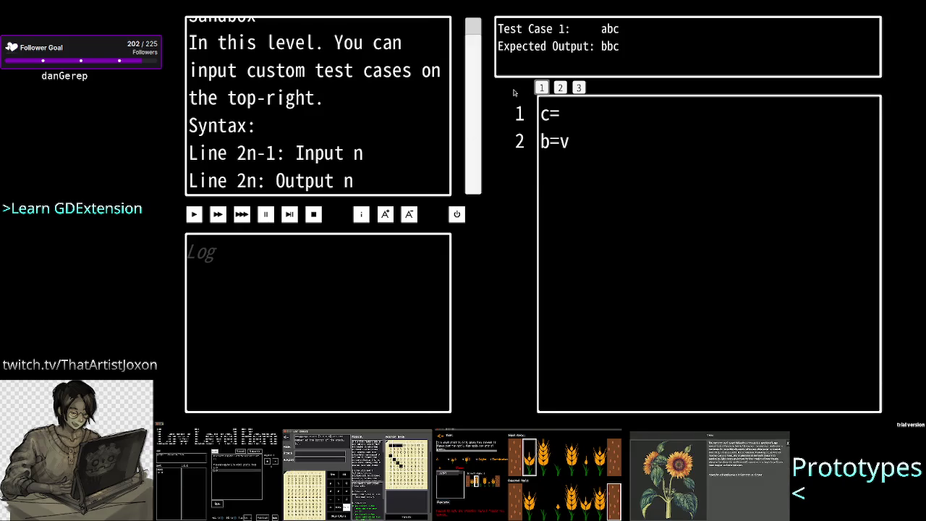
left_click(629, 30)
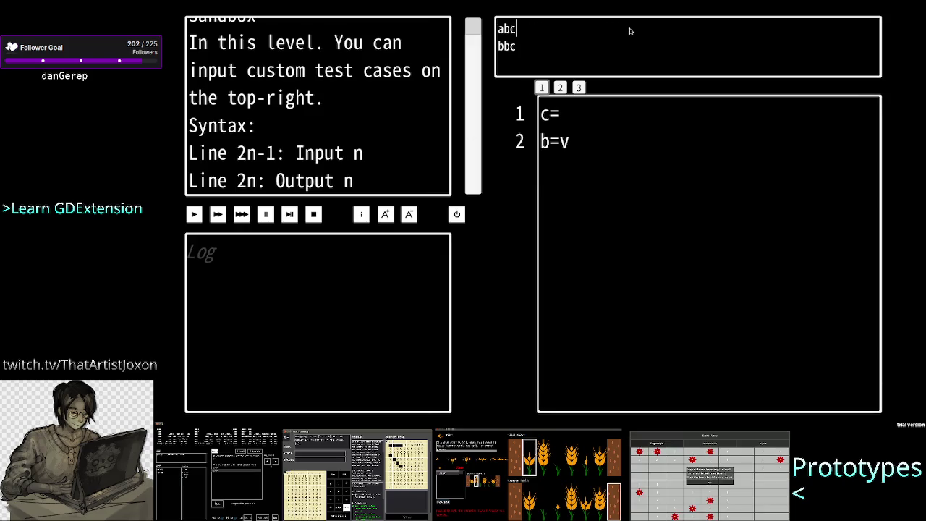
key("BackSpace")
key("BackSpace")
key("BackSpace")
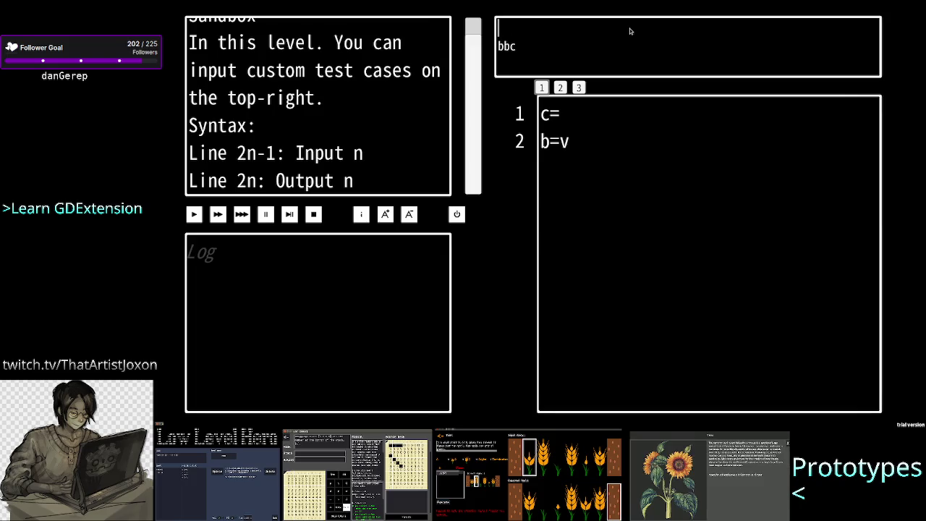
type("ccc")
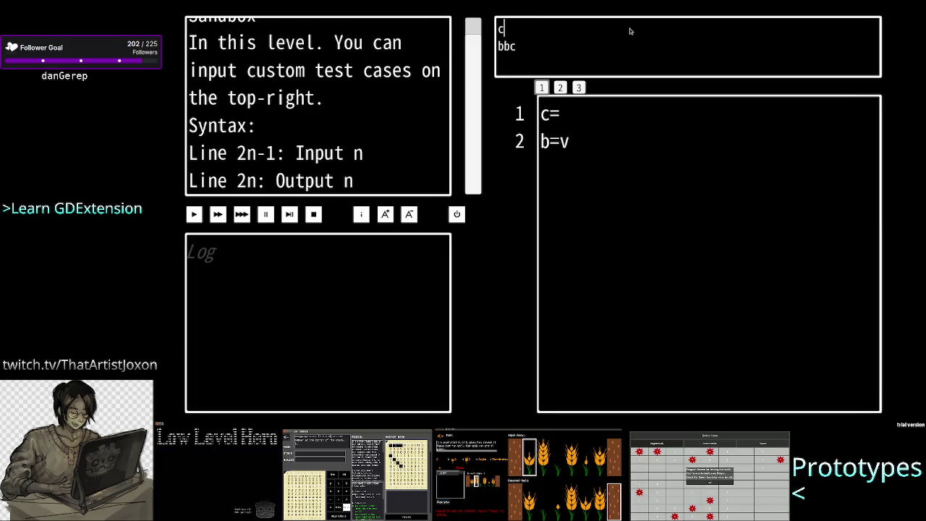
key("BackSpace")
key("BackSpace")
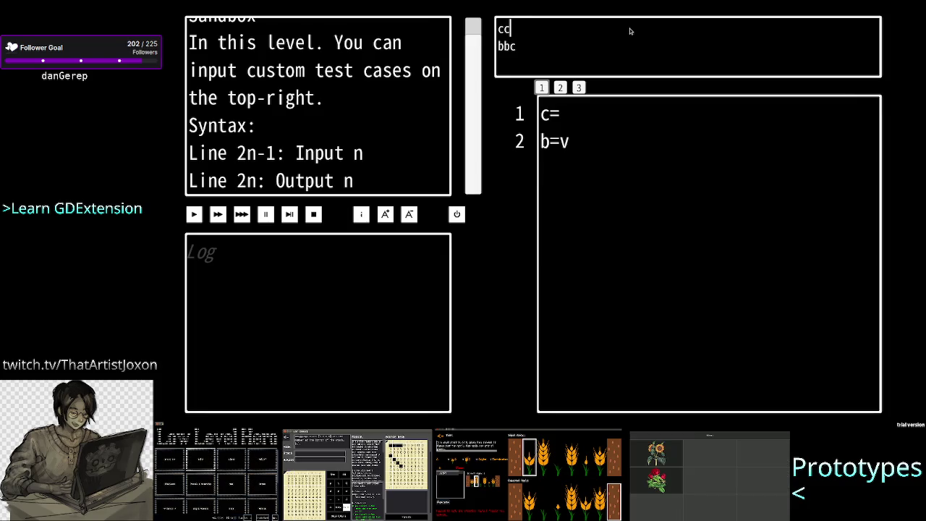
type("cc")
key("Down")
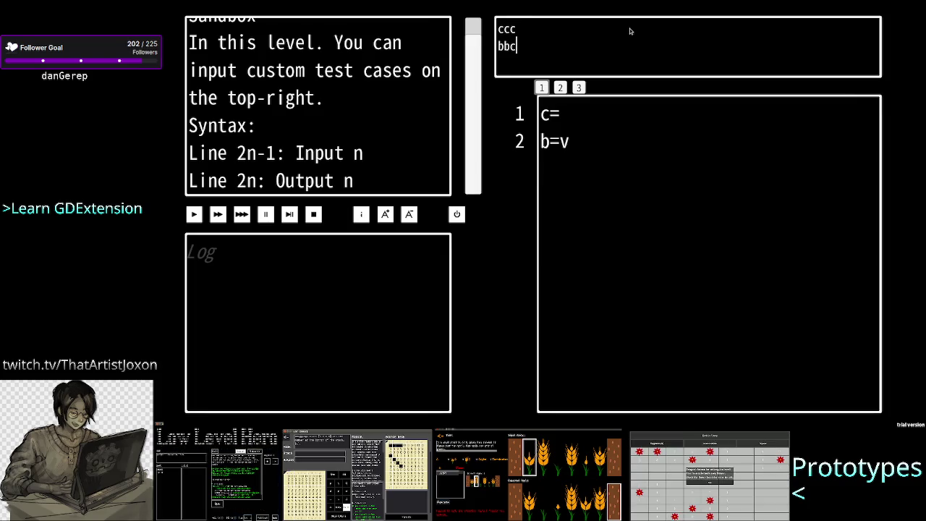
key("BackSpace")
key("BackSpace")
key("BackSpace")
key("Return")
type("aaa")
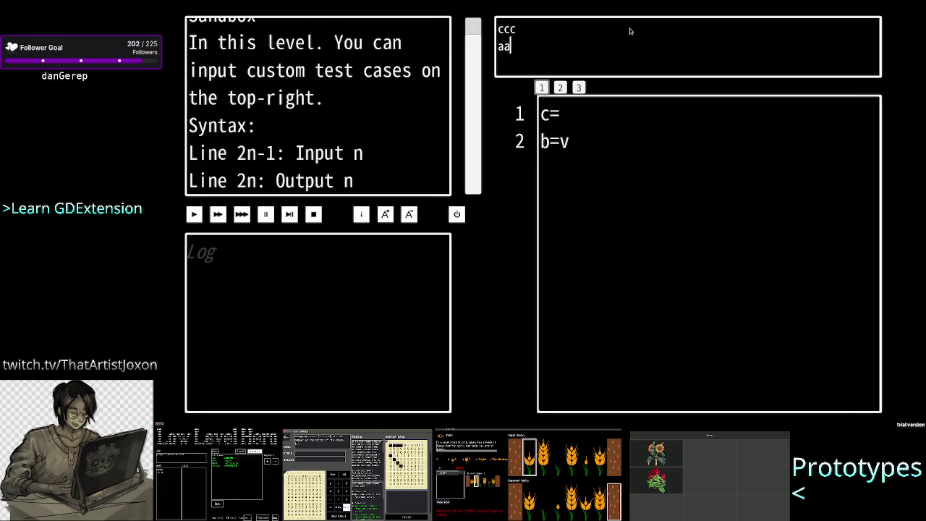
left_click(623, 156)
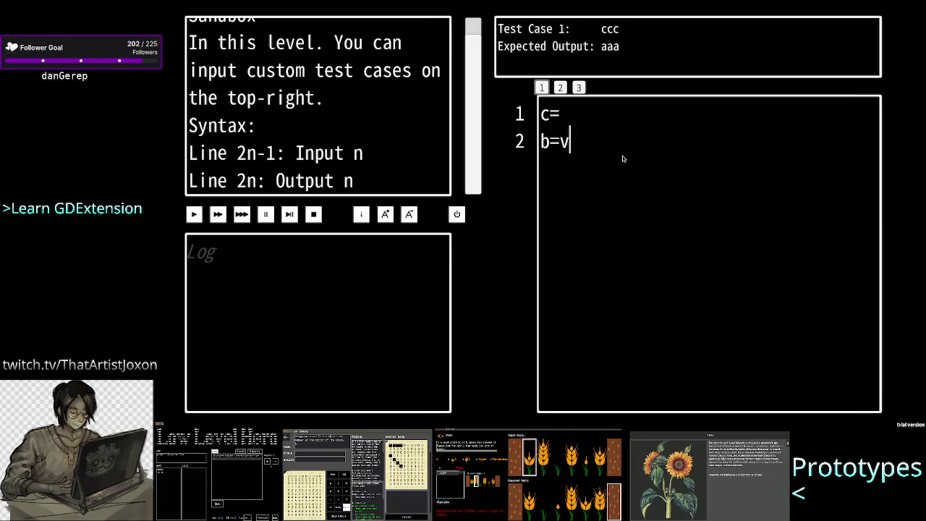
Replace the program with c=a and step through the trace until it is Accepted
key("BackSpace")
key("BackSpace")
key("BackSpace")
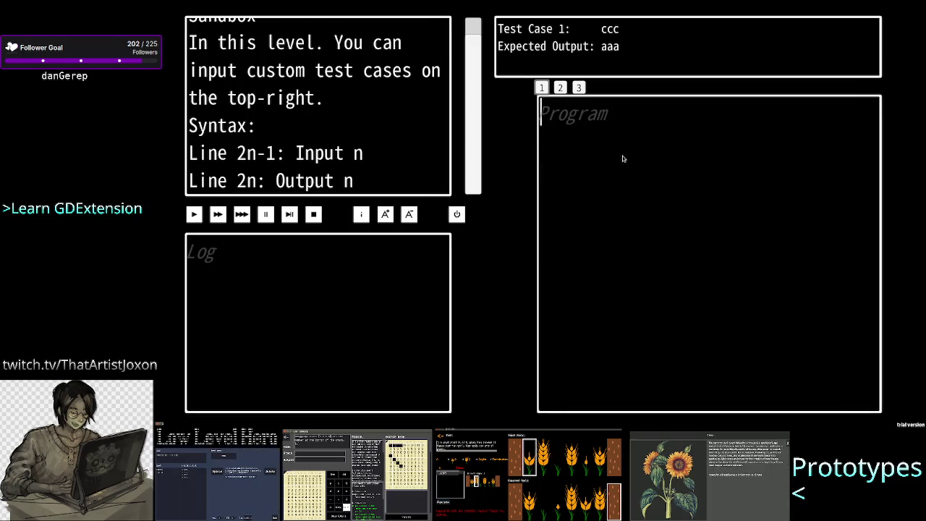
type("c=a")
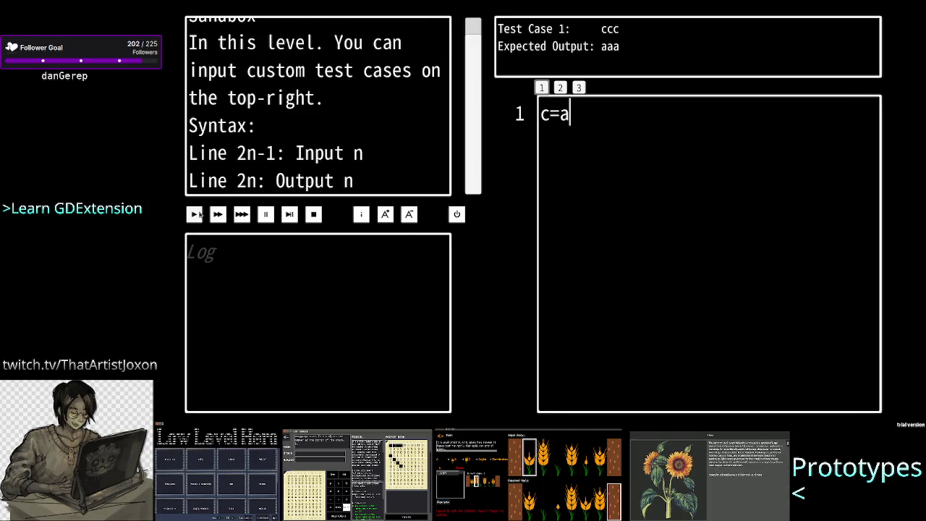
left_click(288, 214)
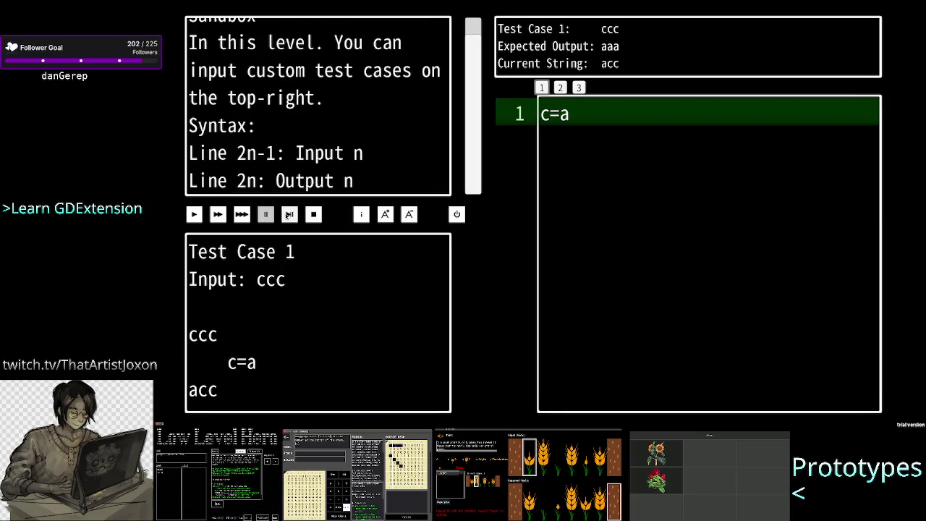
left_click(289, 214)
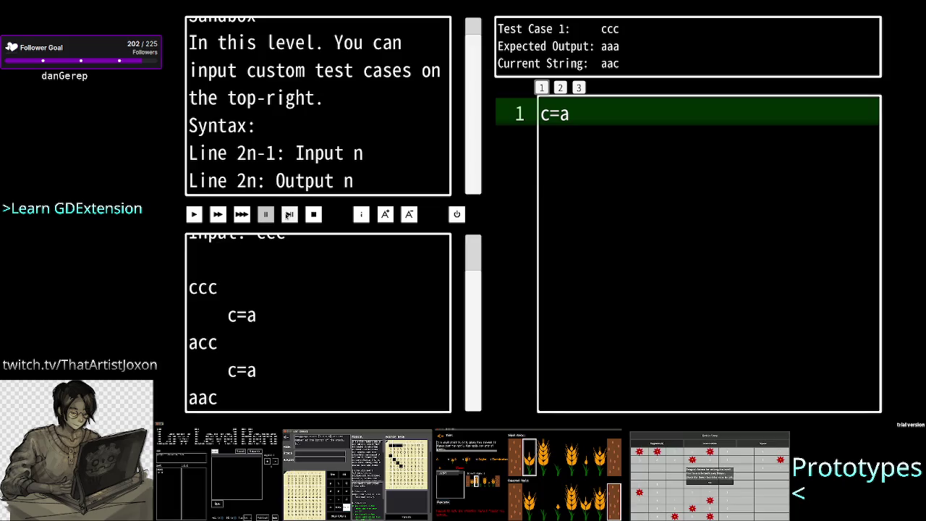
left_click(289, 215)
left_click(288, 214)
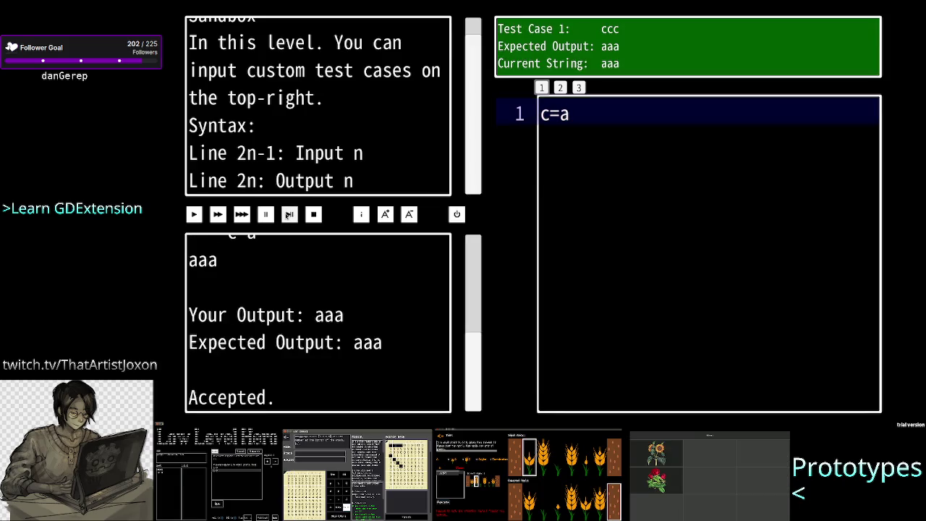
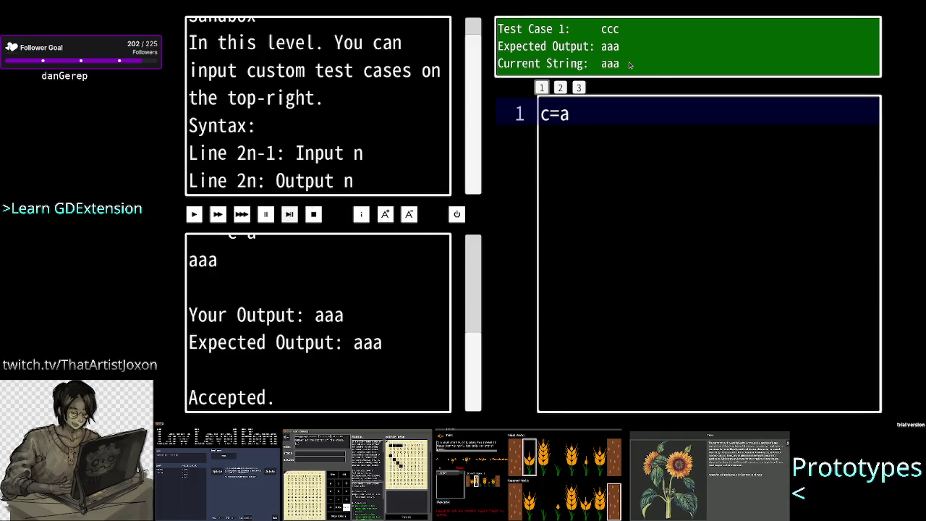
Replace the Sandbox's ccc/aaa custom test case with input aba and expected output bab
left_click(629, 65)
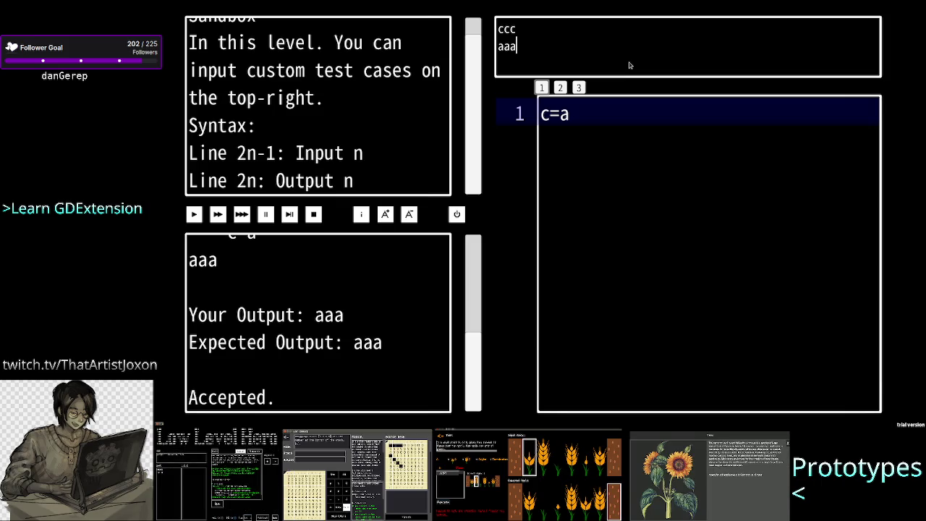
key("BackSpace")
key("BackSpace")
key("BackSpace")
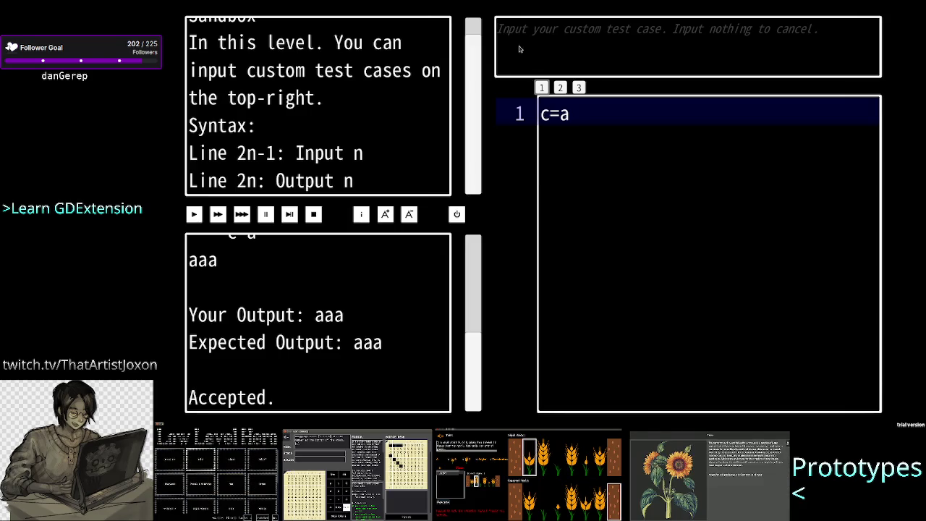
type("aba")
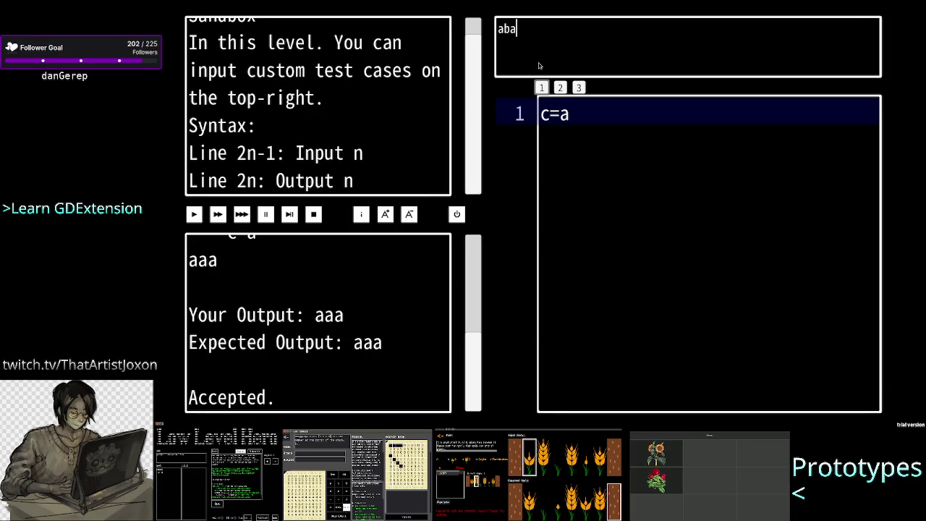
key("Return")
type("bab")
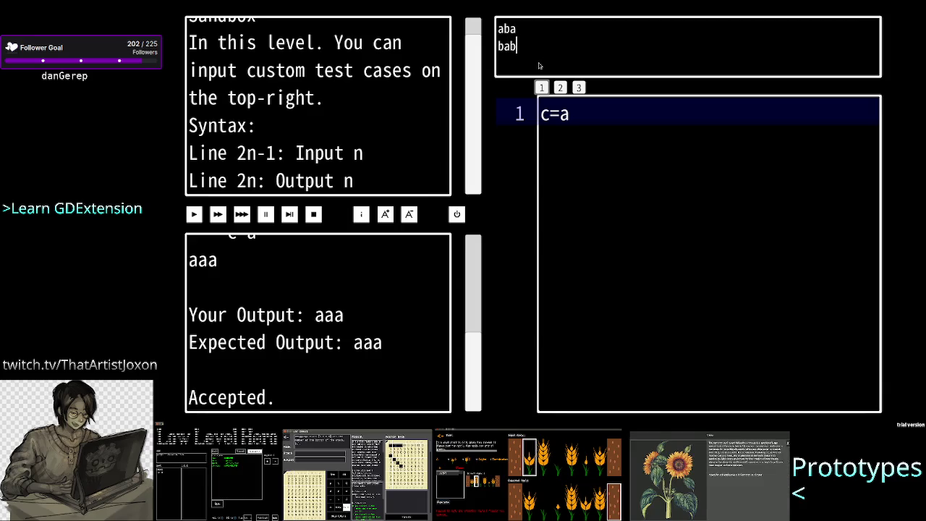
Delete the c=a program and leave the Sandbox for the main menu
left_click(608, 139)
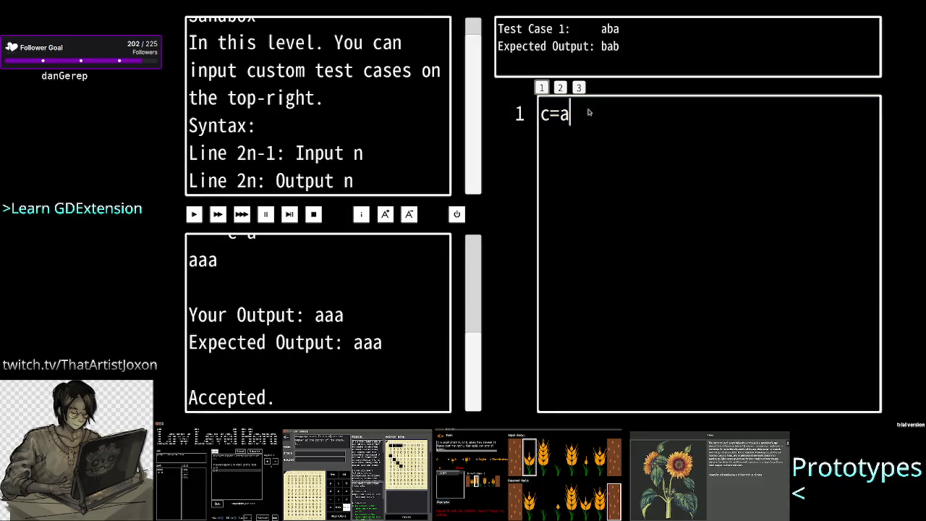
key("BackSpace")
key("BackSpace")
key("BackSpace")
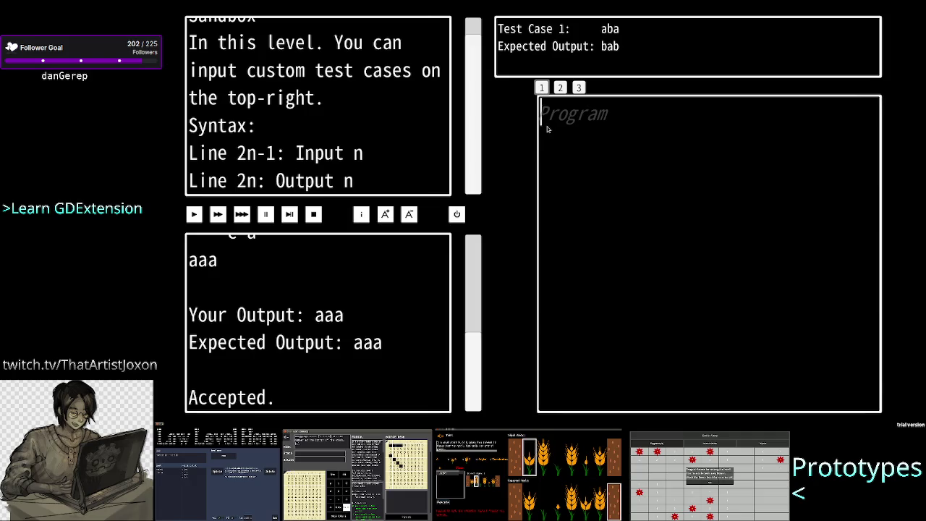
key("Escape")
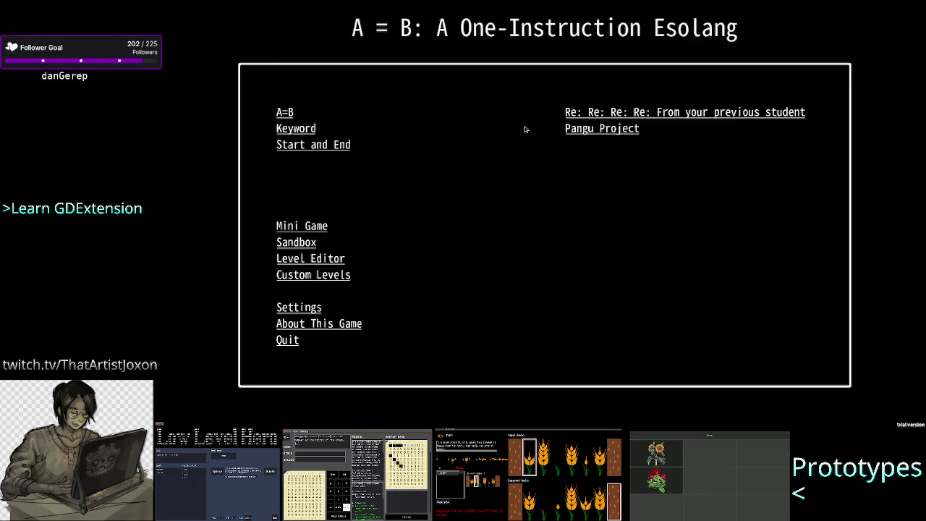
Glance at Custom Levels and Sandbox, then open level 1-1 A to B from the A=B chapter
left_click(327, 279)
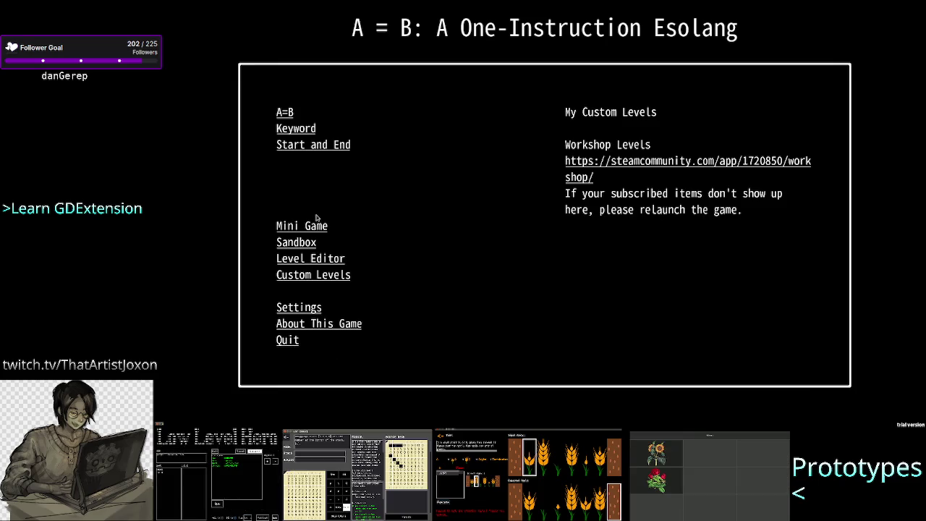
left_click(298, 245)
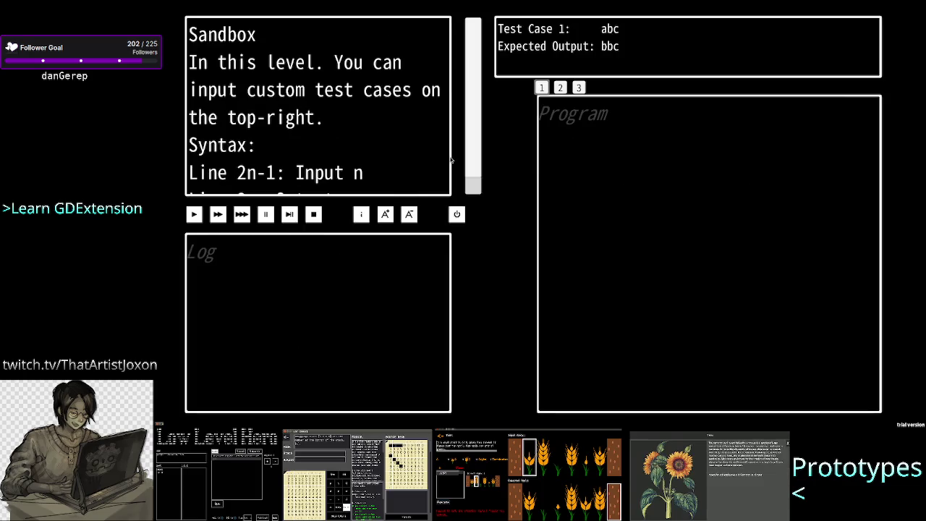
key("Escape")
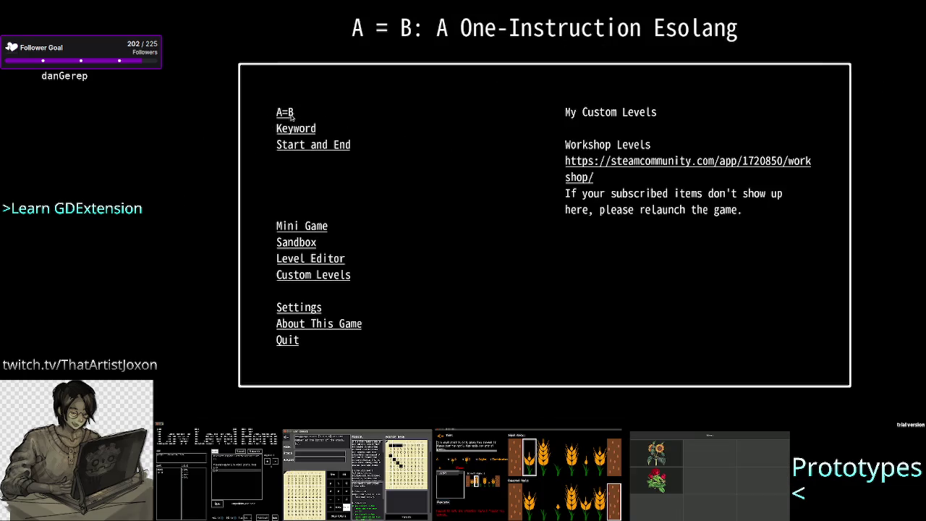
left_click(285, 116)
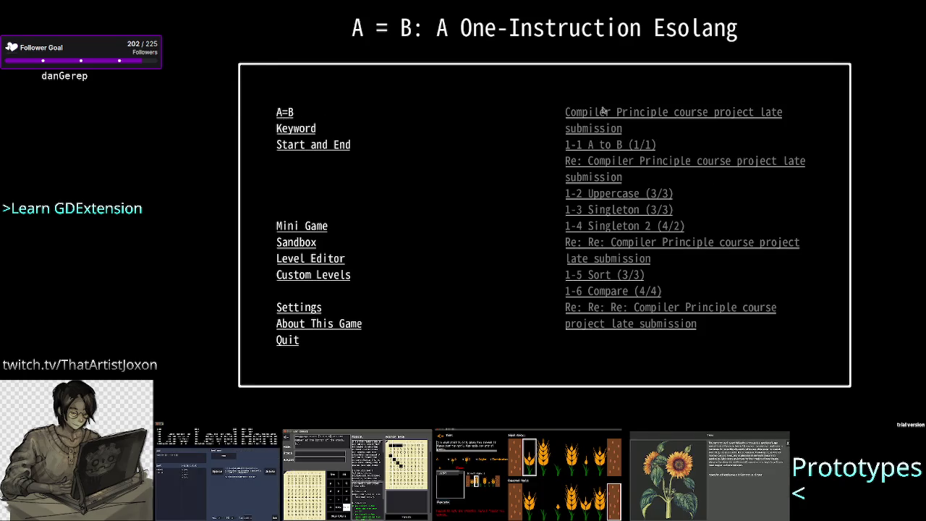
left_click(592, 144)
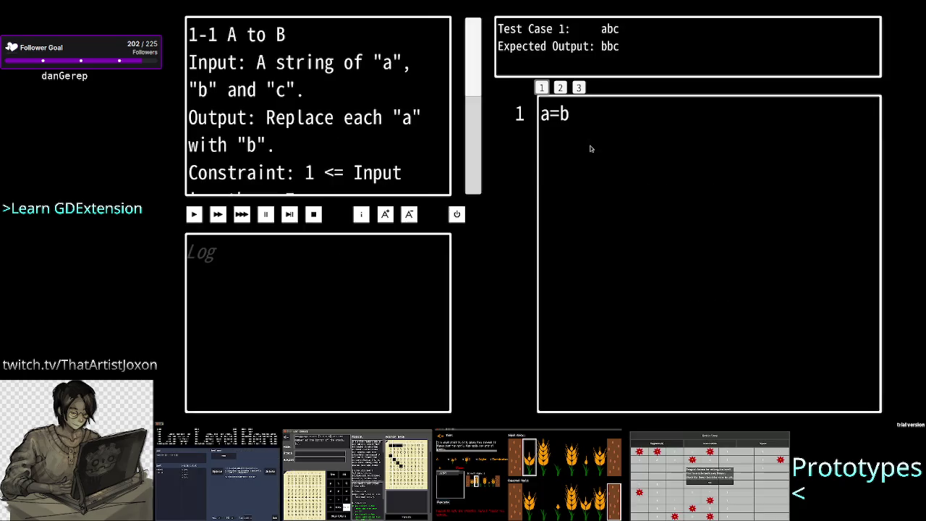
Select the a=b program text and scroll through the level description
key("ctrl+a")
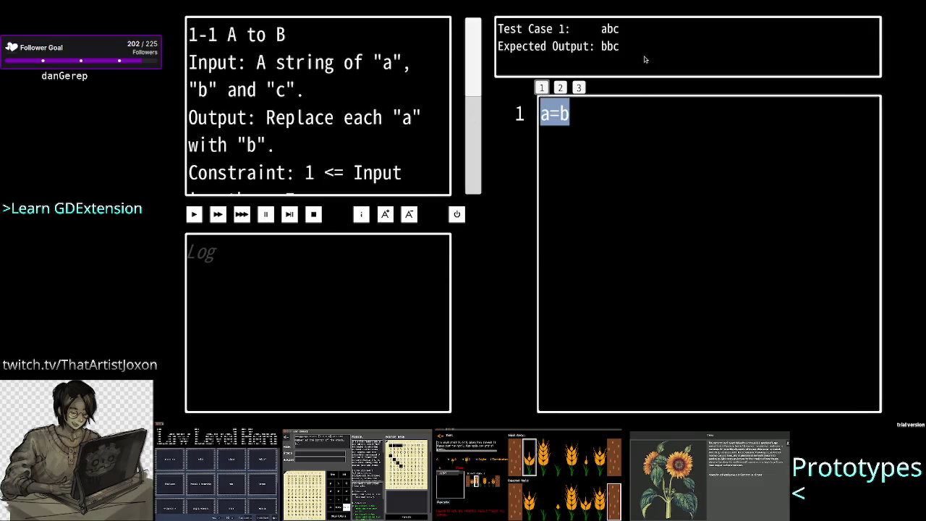
left_click(632, 106)
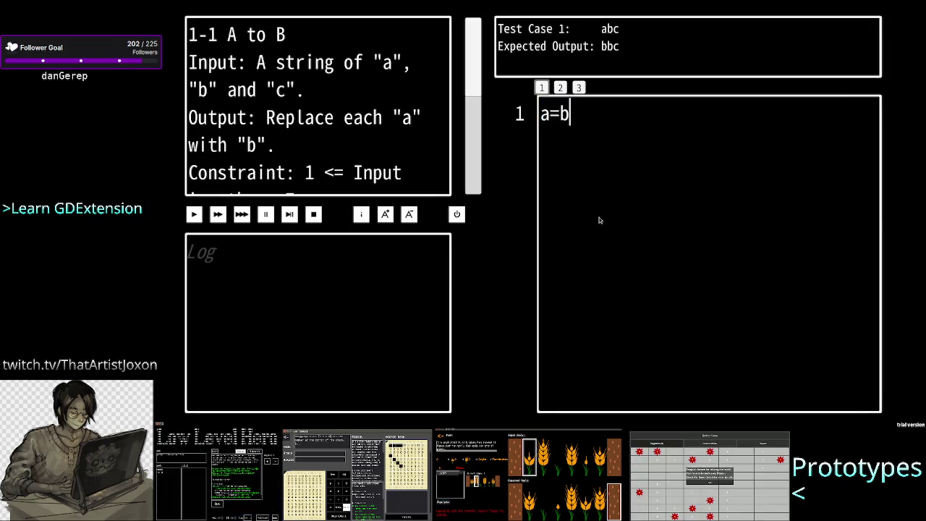
key("shift+Left")
key("shift+Left")
left_click(553, 236)
key("ctrl+a")
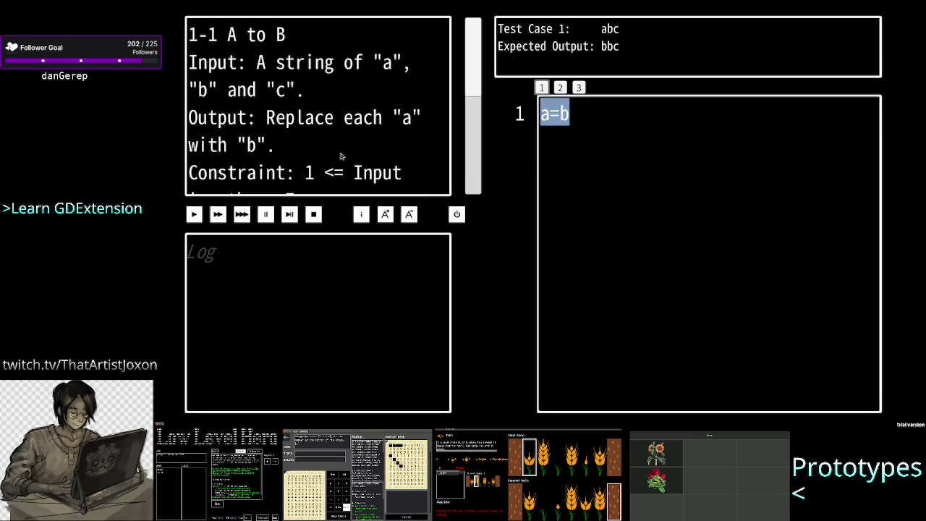
scroll(292, 81, "down", 4)
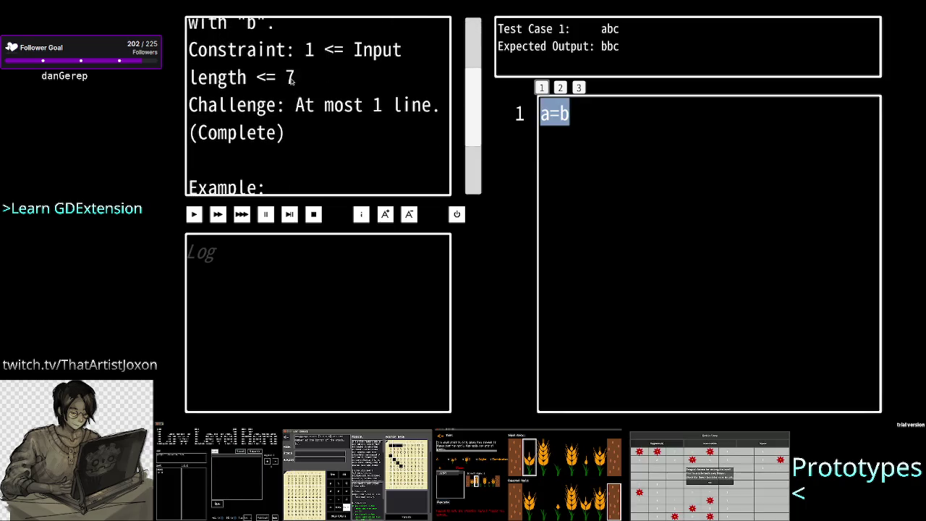
scroll(291, 81, "down", 4)
scroll(291, 81, "up", 2)
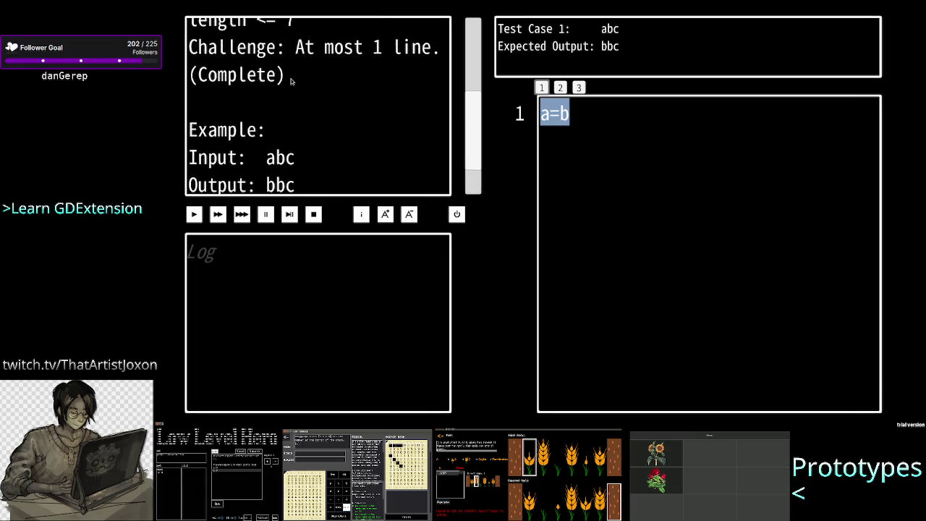
scroll(292, 81, "up", 6)
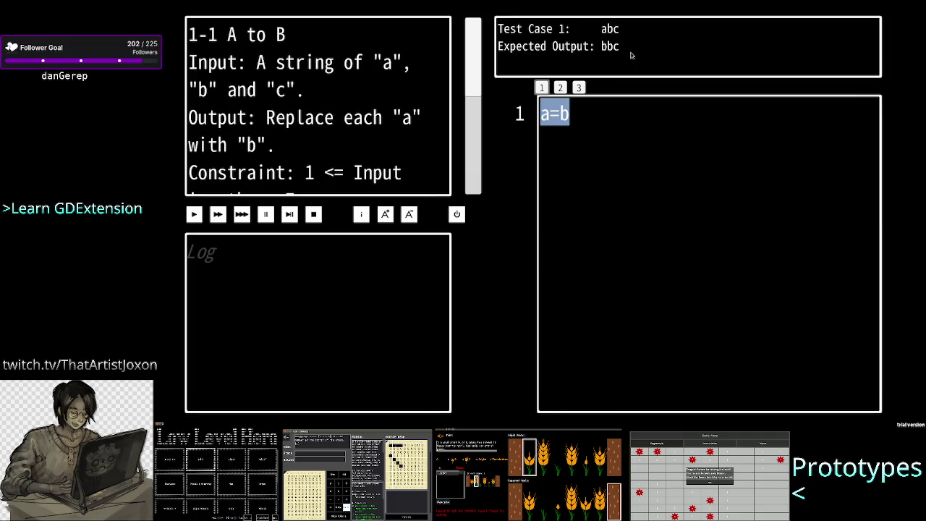
Type and erase an 'a' in the test-case box, then exit to the main menu
left_click(631, 55)
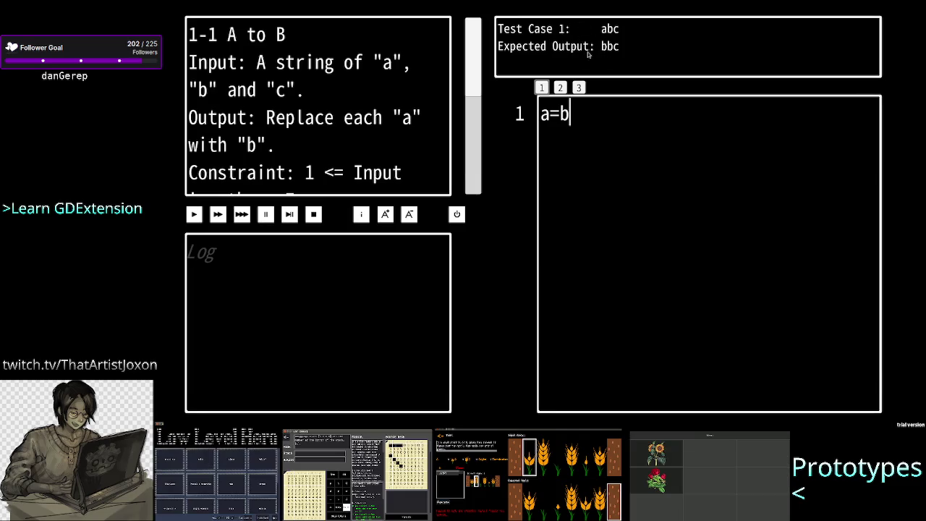
left_click(651, 50)
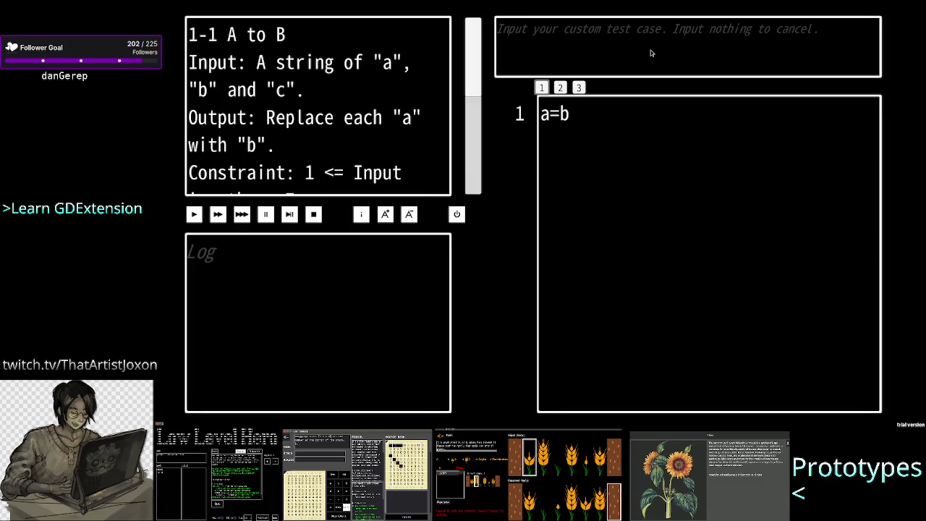
type("a")
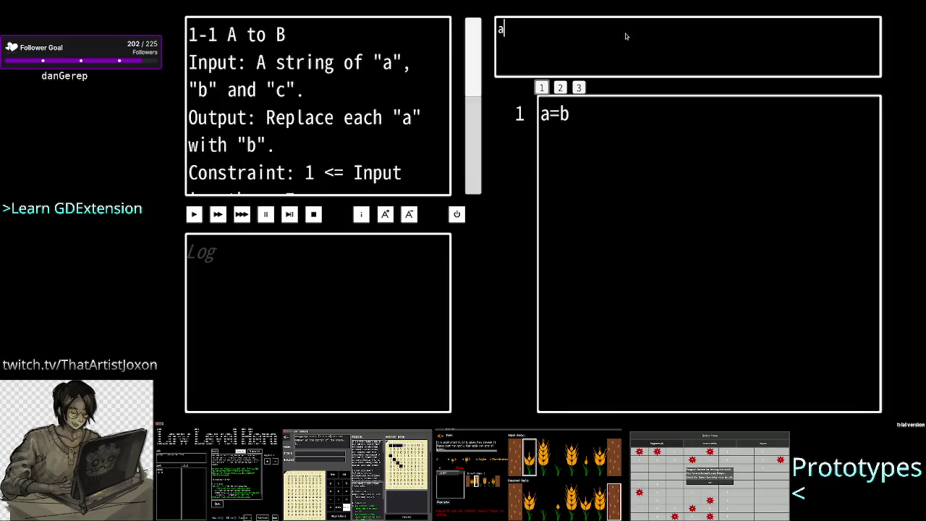
key("BackSpace")
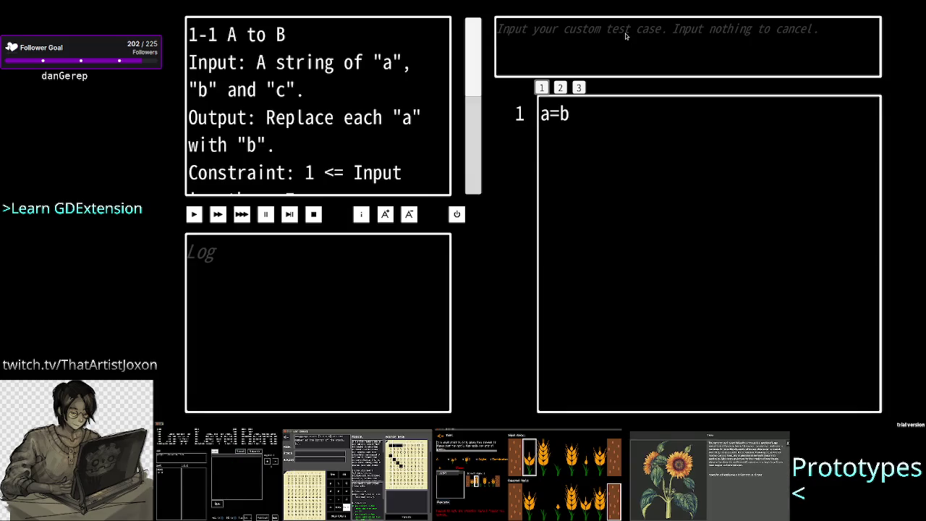
key("Escape")
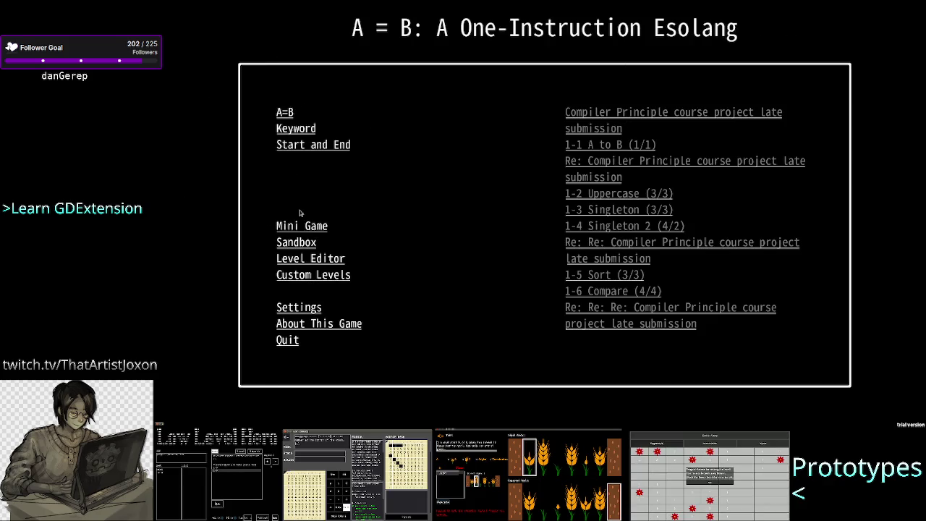
Revisit level 1-1, then create a New Custom Level from the Level Editor list
left_click(602, 147)
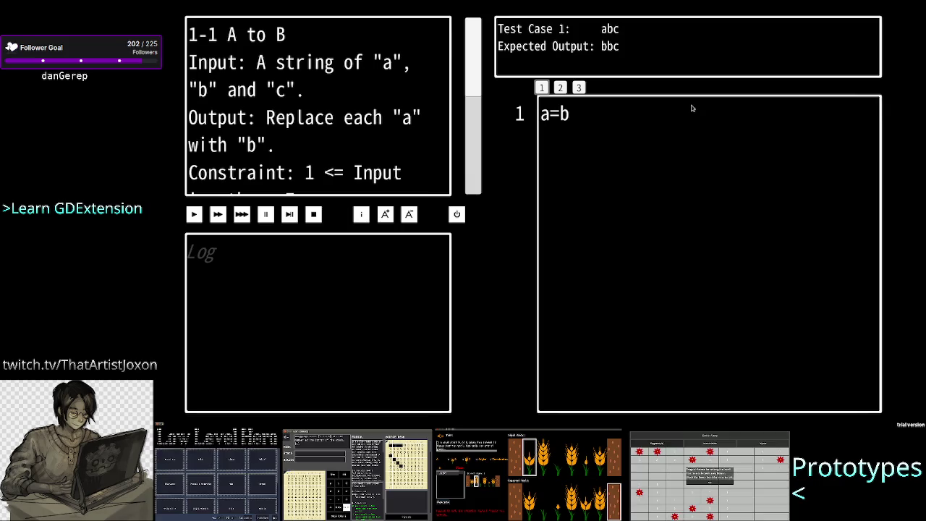
key("Escape")
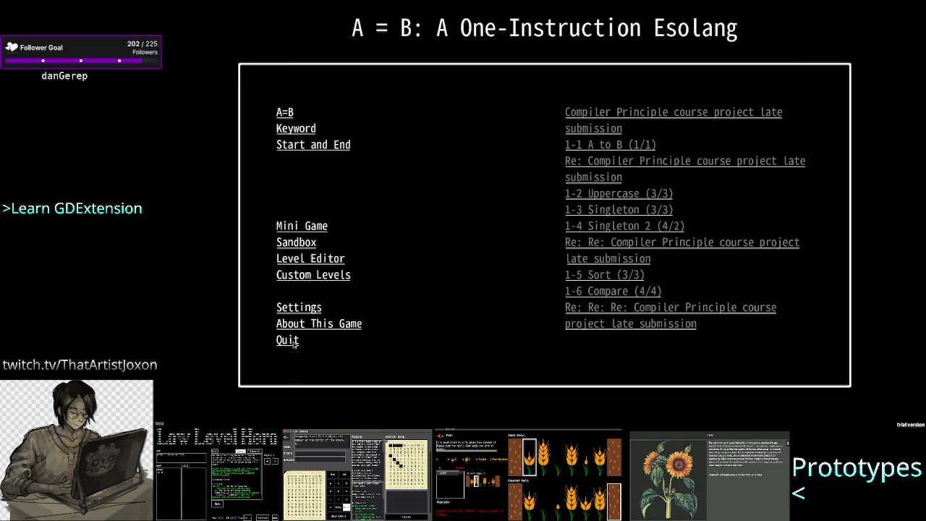
left_click(320, 260)
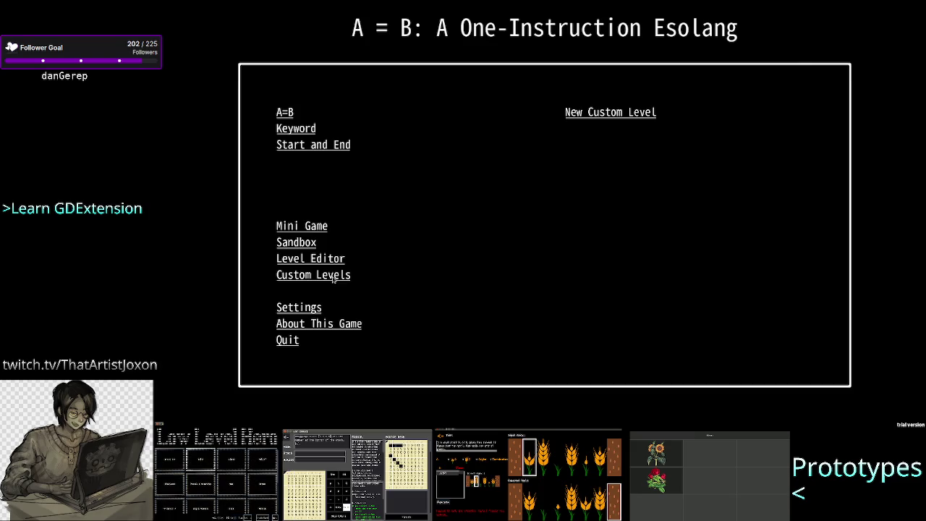
left_click(333, 278)
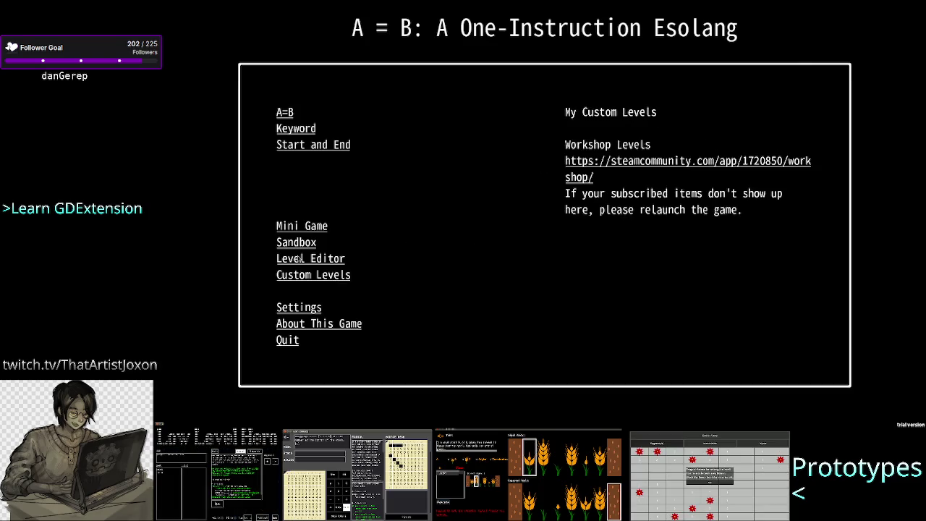
left_click(299, 258)
left_click(620, 115)
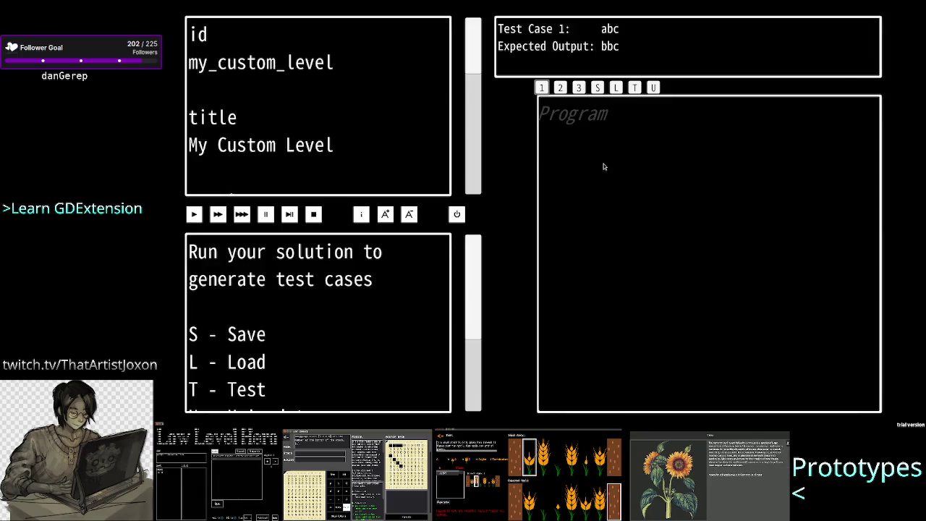
Type and erase scratch text in the program, select test case 1, and save My Custom Level
left_click(265, 48)
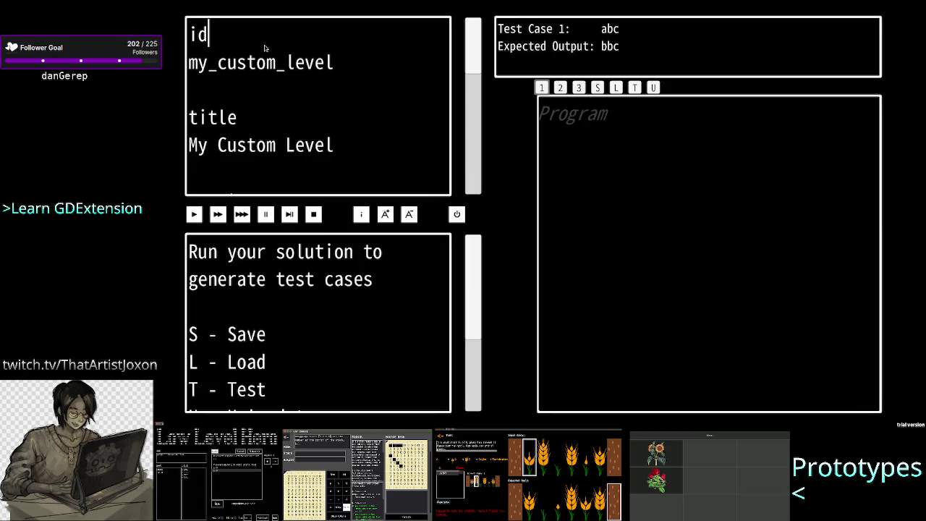
key("Left")
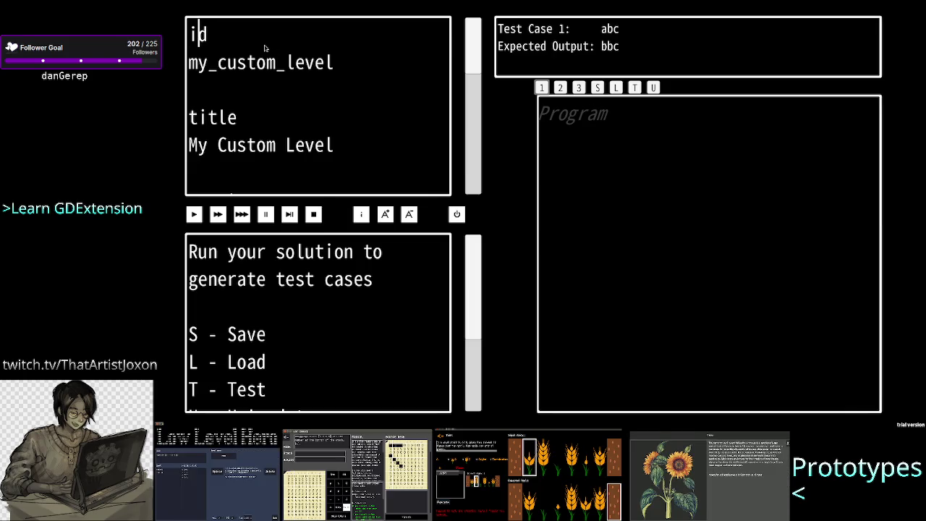
left_click(597, 139)
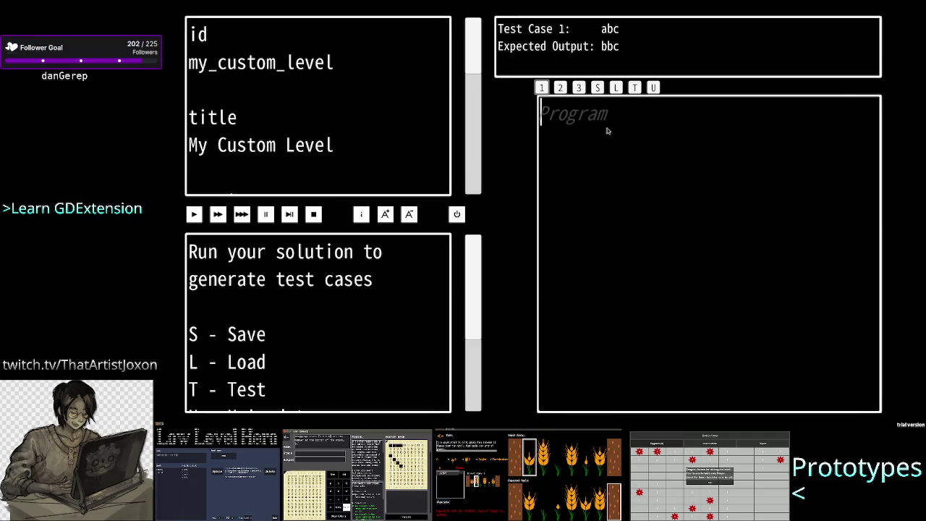
type("asda")
key("BackSpace")
key("BackSpace")
key("BackSpace")
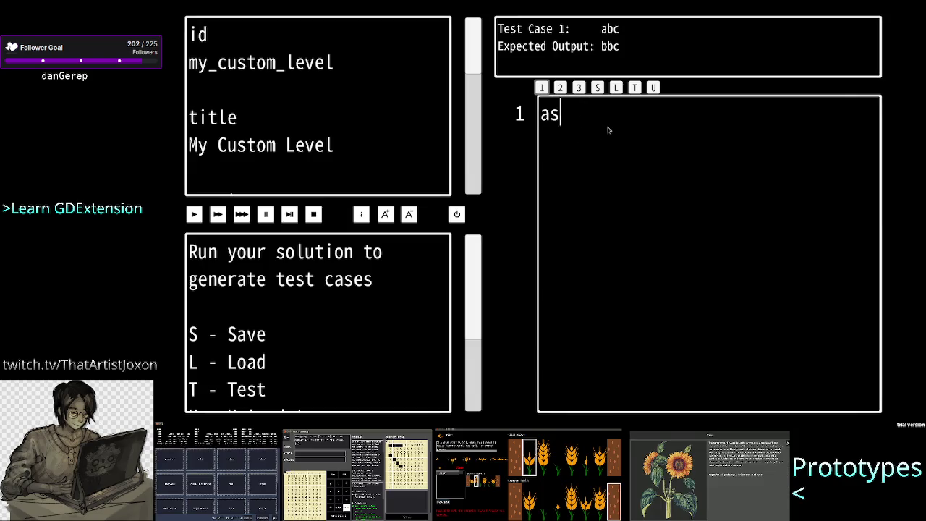
key("BackSpace")
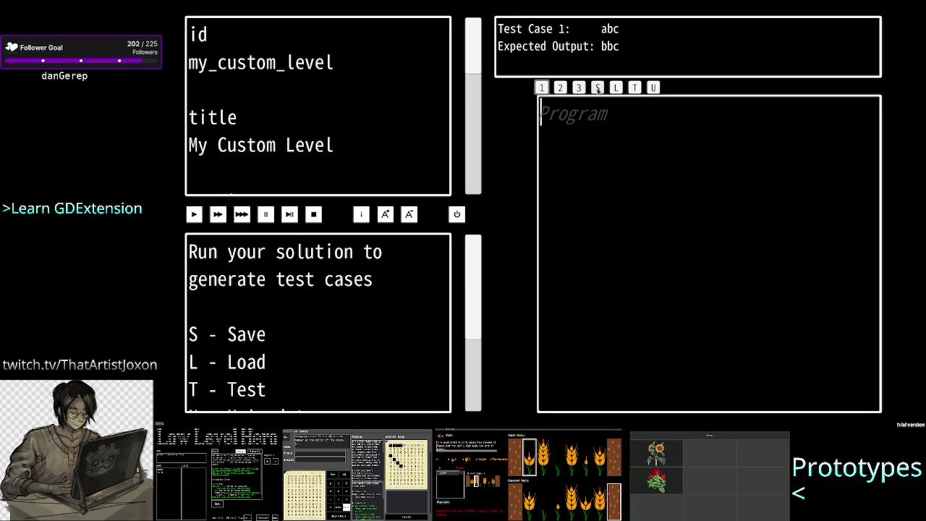
left_click(542, 87)
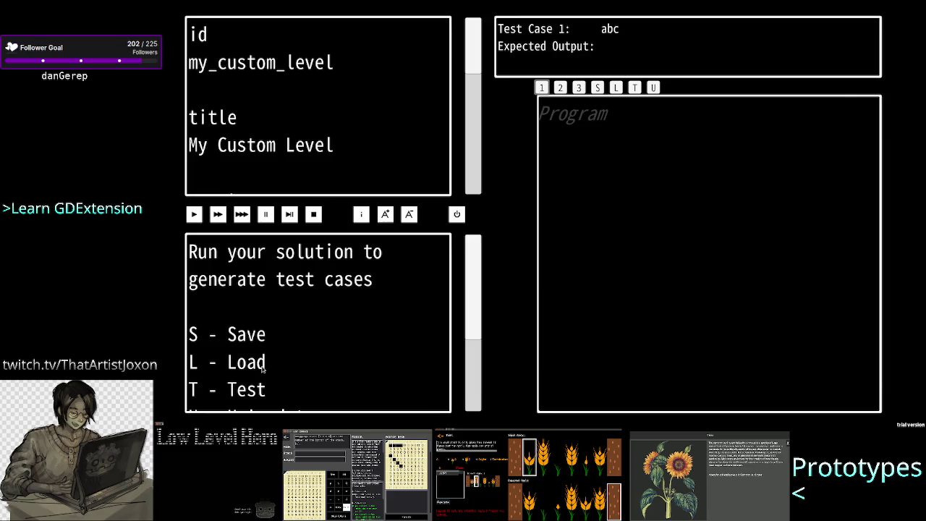
left_click(597, 88)
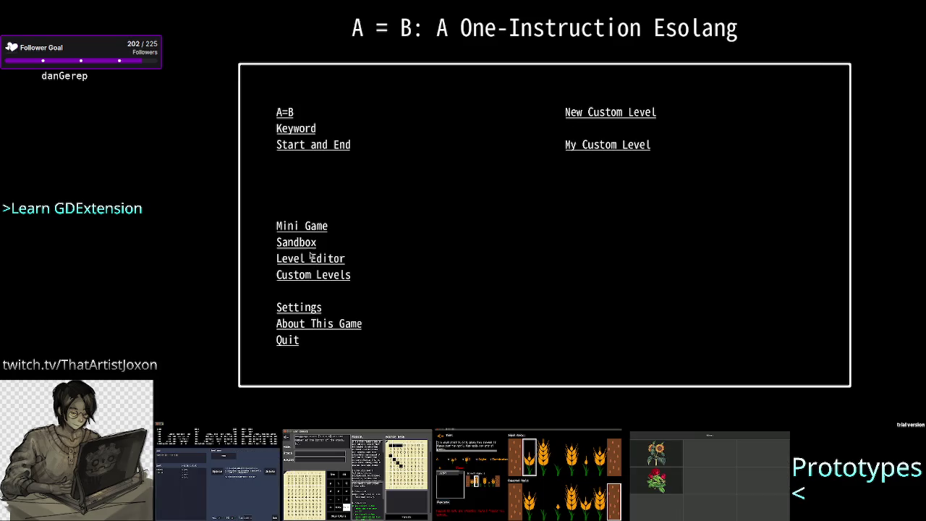
Change My Custom Level's id to test and return to the main menu
left_click(323, 275)
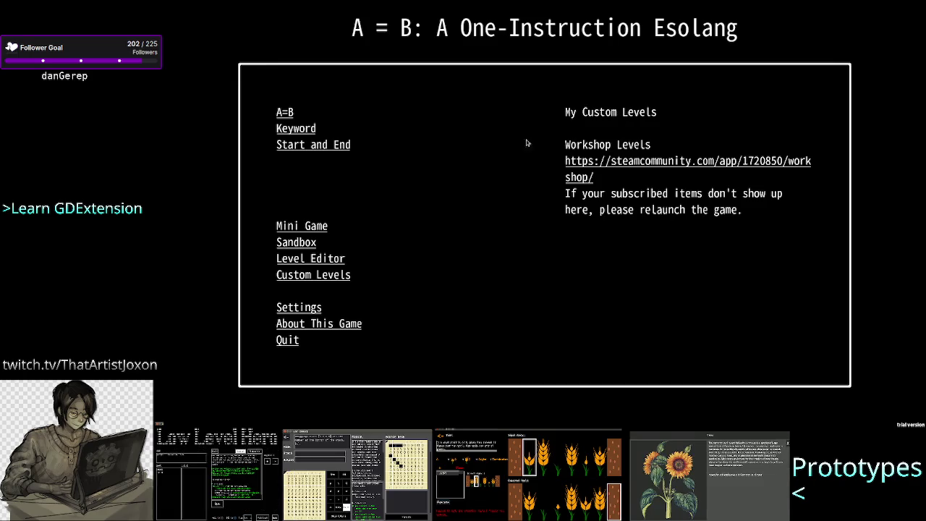
left_click(319, 258)
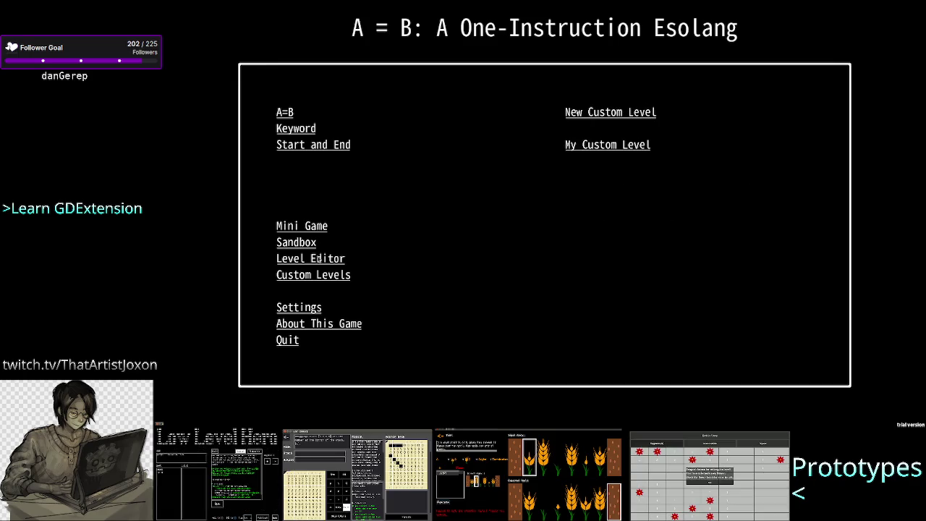
left_click(608, 144)
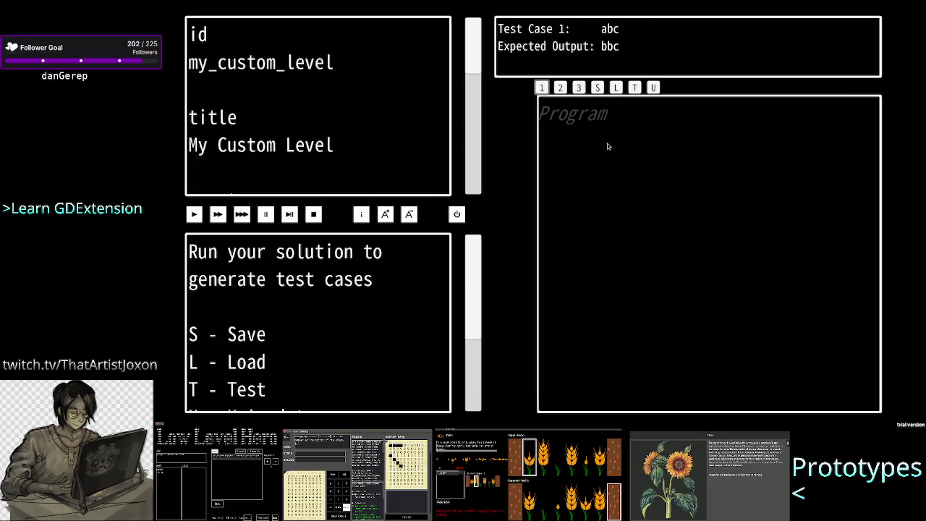
left_click(333, 68)
key("BackSpace")
key("BackSpace")
key("BackSpace")
key("BackSpace")
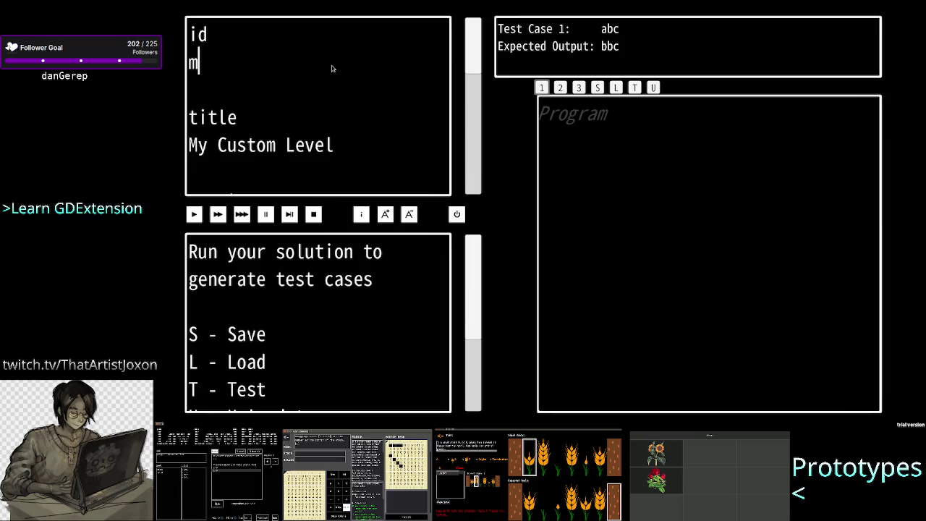
type("test")
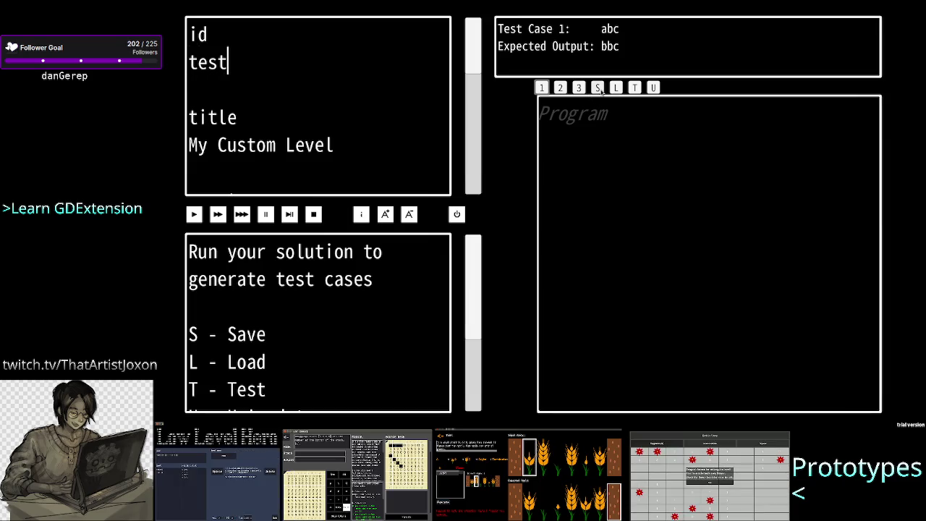
key("Escape")
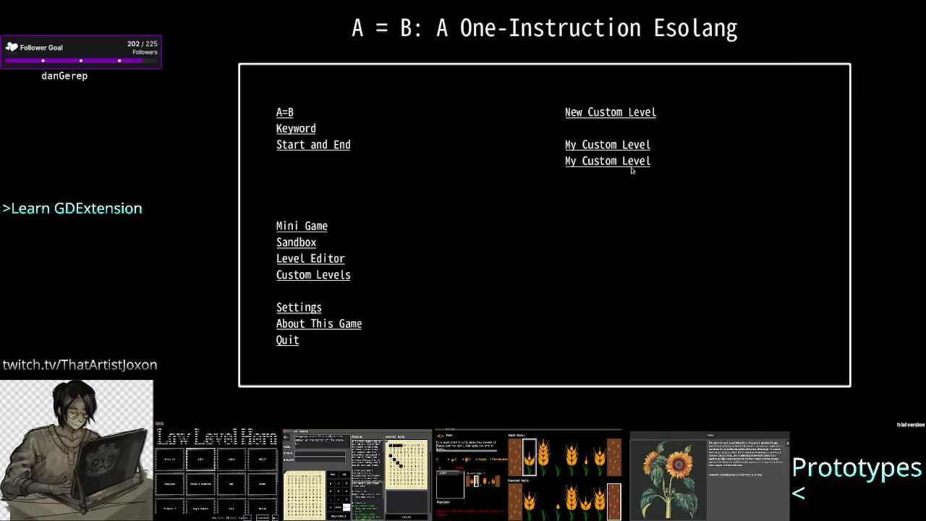
Create a new custom level titled test with id test2 and save it
left_click(624, 113)
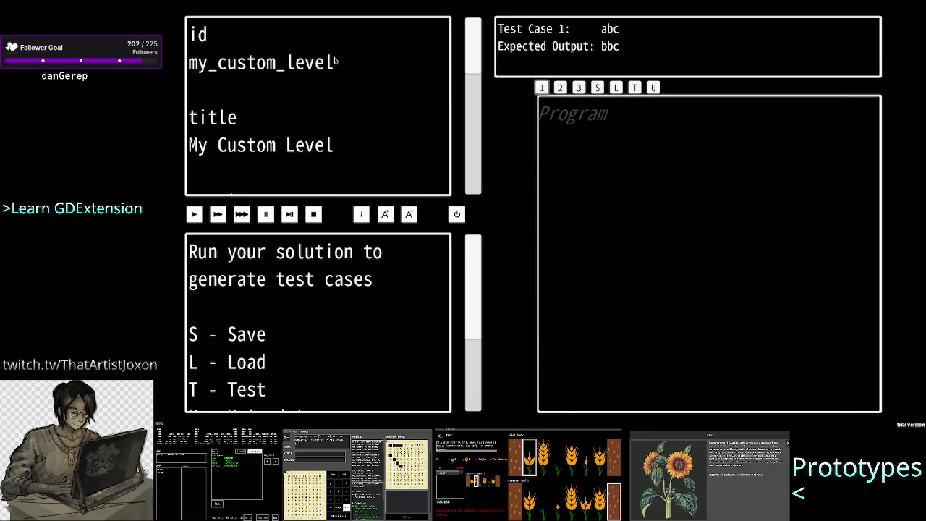
left_click(337, 147)
key("BackSpace")
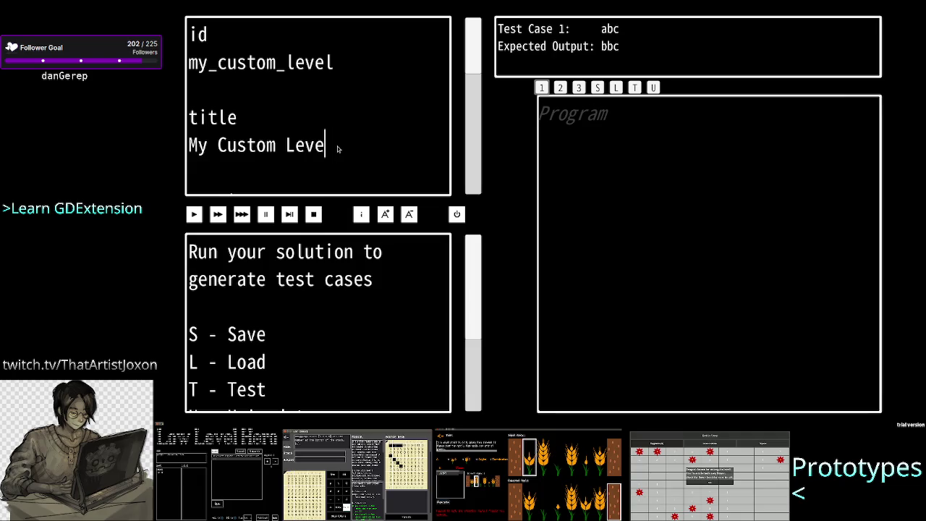
key("BackSpace")
key("BackSpace")
key("BackSpace")
type("test")
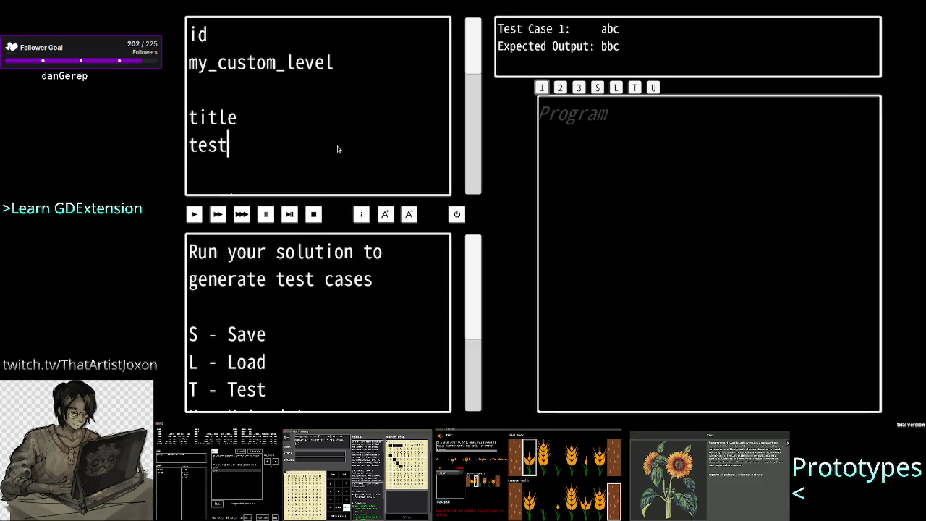
left_click(349, 61)
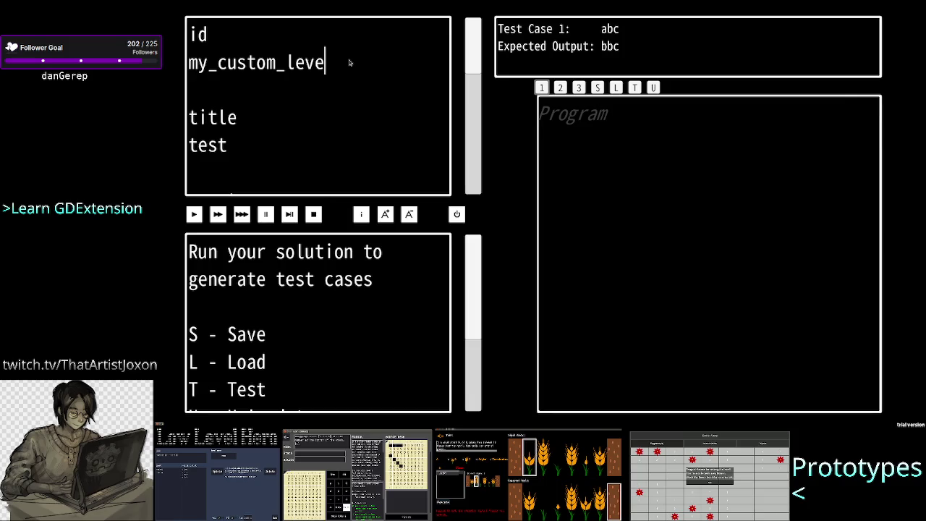
key("BackSpace")
key("BackSpace")
key("BackSpace")
type("test 2")
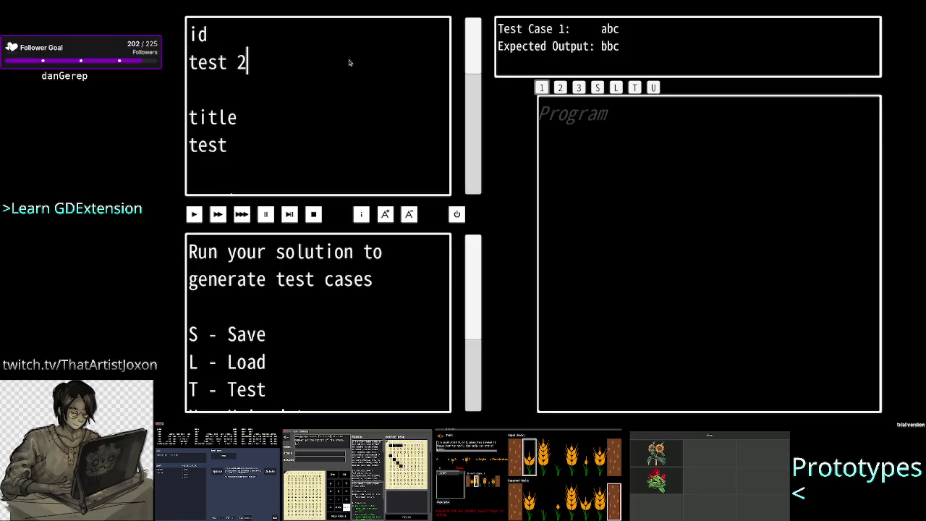
key("BackSpace")
key("BackSpace")
type("2")
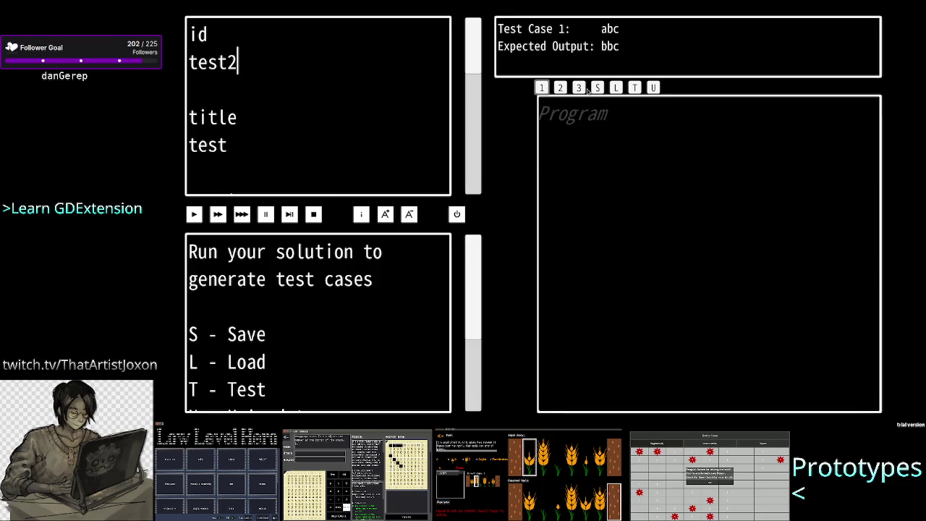
left_click(597, 87)
key("Escape")
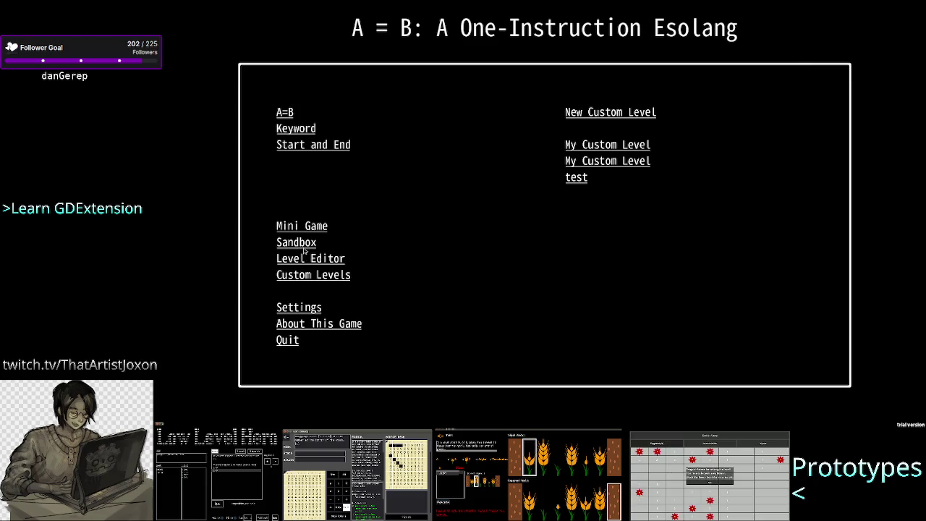
Reopen the test level in the Level Editor, close it, and quit A=B
left_click(304, 250)
key("Escape")
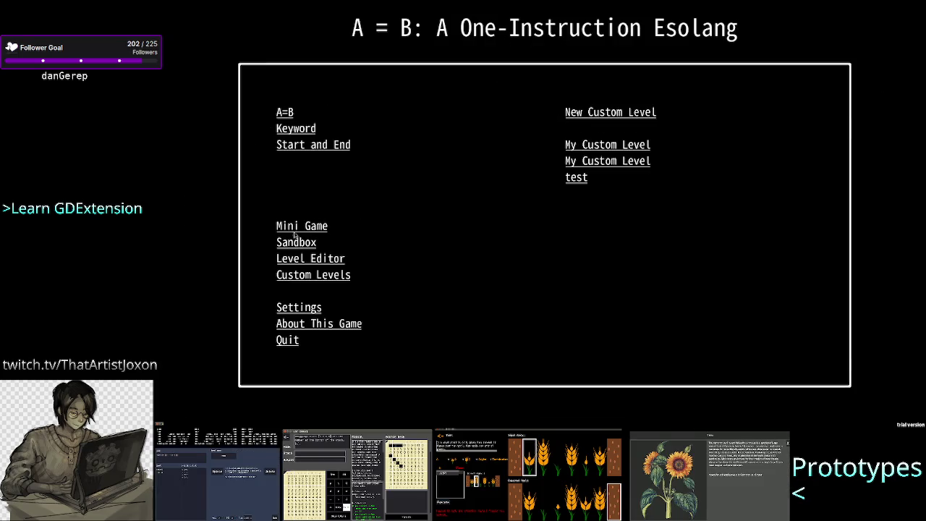
left_click(312, 278)
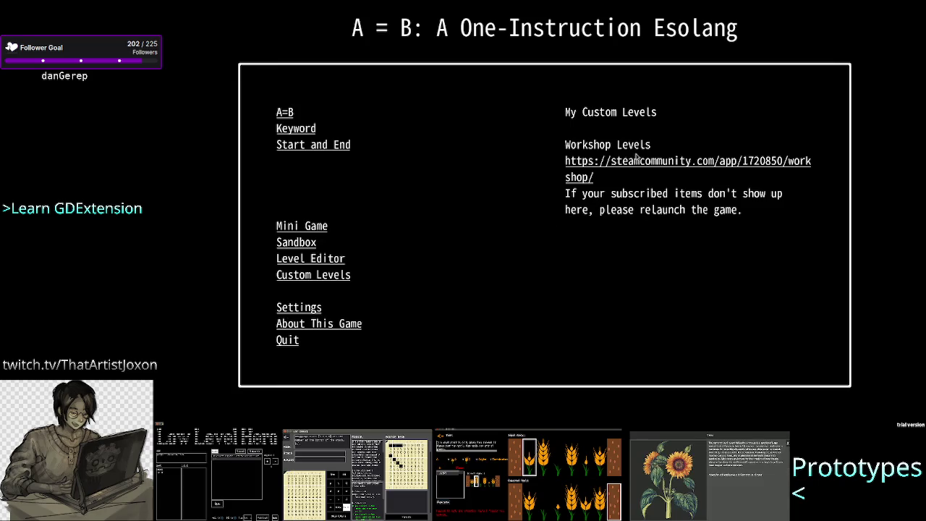
left_click(316, 262)
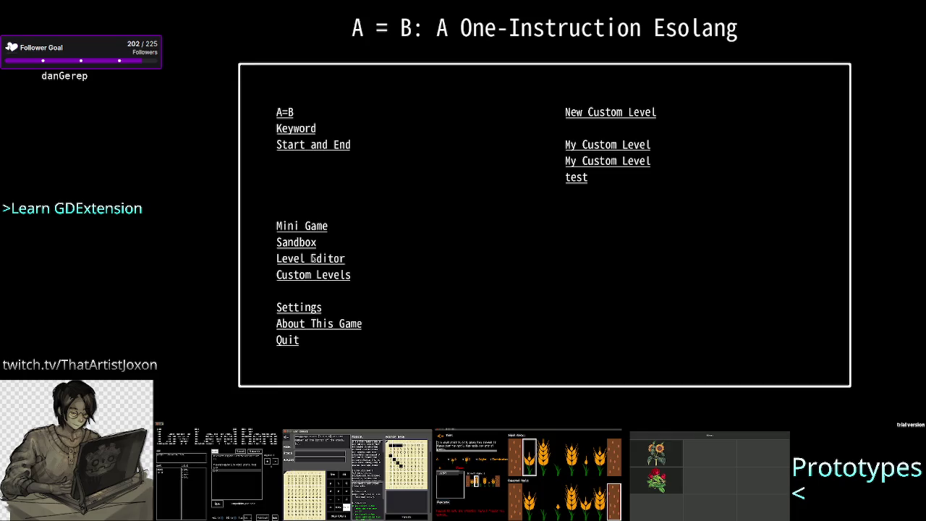
left_click(577, 181)
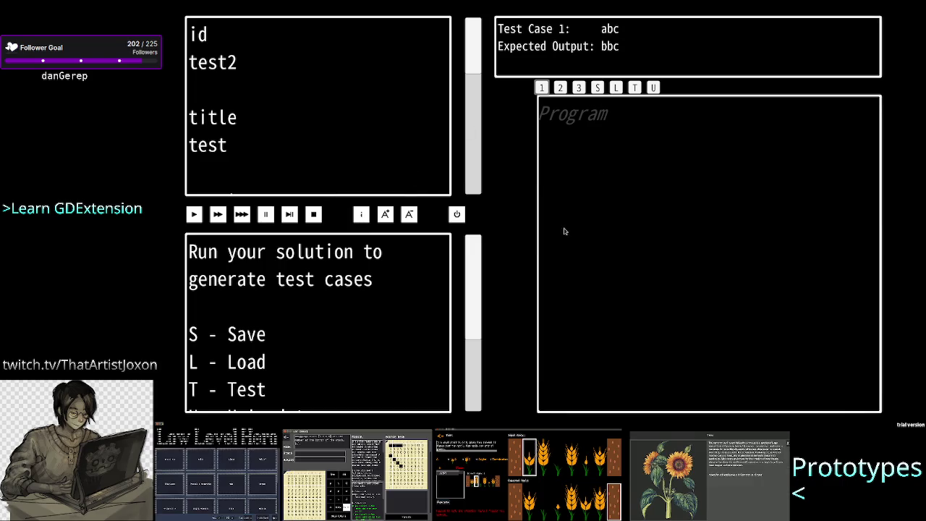
key("Escape")
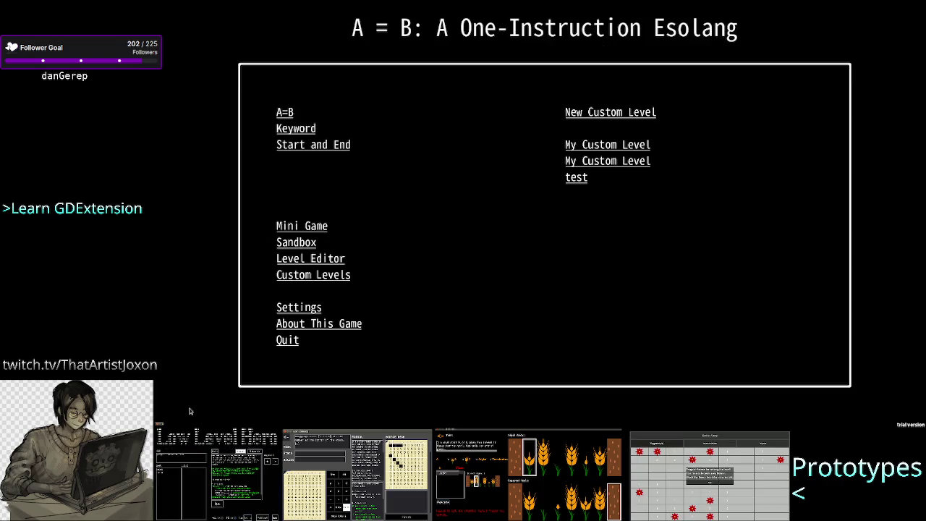
left_click(287, 341)
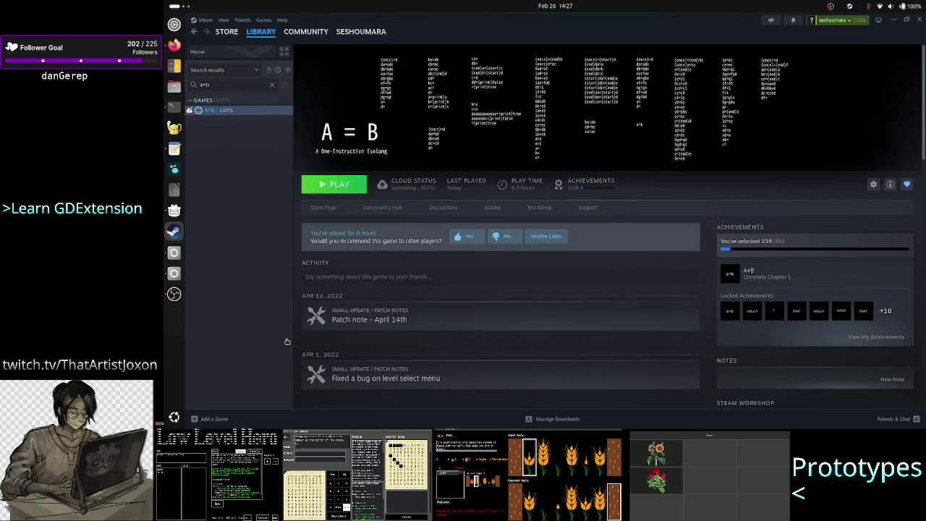
Search the Steam library for tis-100 and press Play on TIS-100
left_click(224, 19)
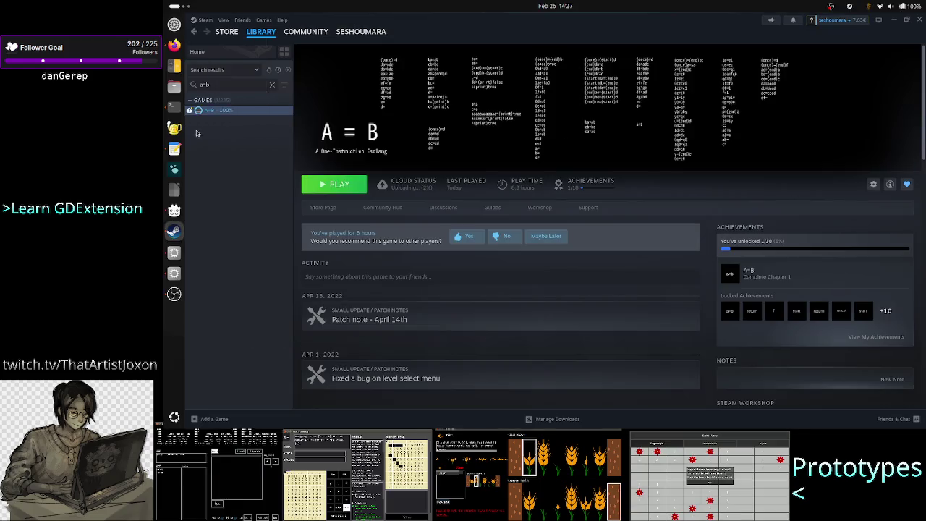
triple_click(232, 84)
type("tis-100")
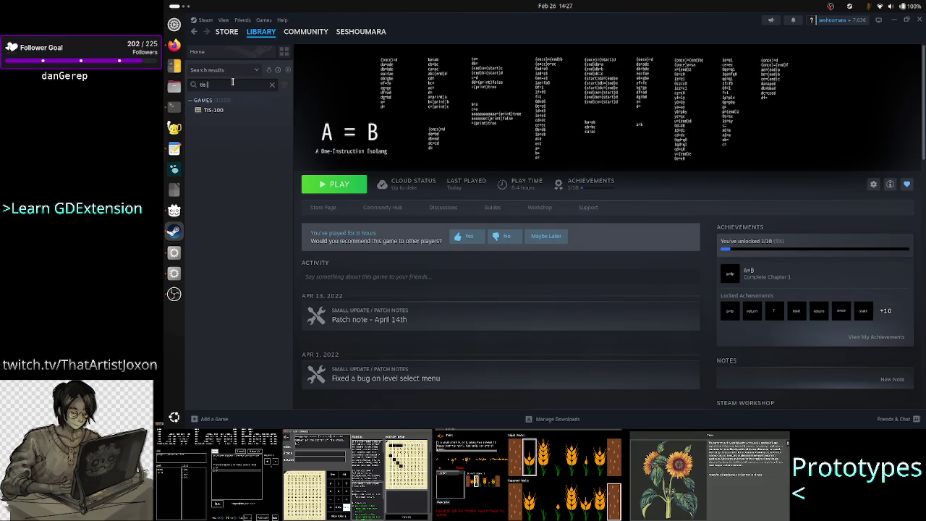
left_click(213, 110)
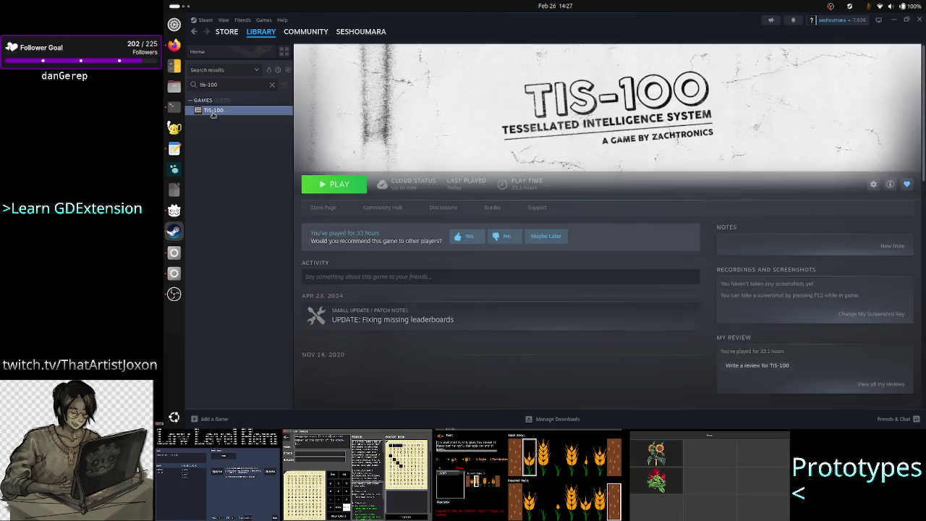
left_click(340, 185)
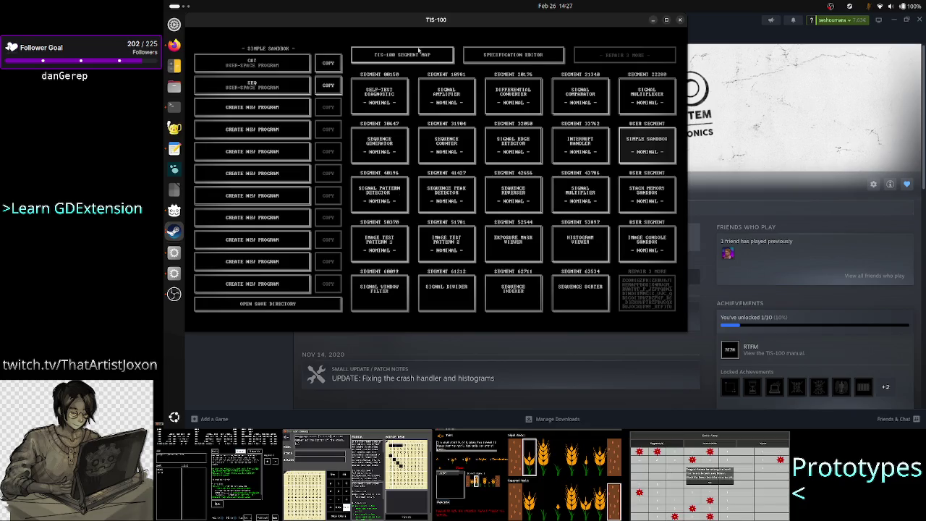
Create a new Unnamed Puzzle in the Specification Editor and choose Edit Specification
left_click(521, 55)
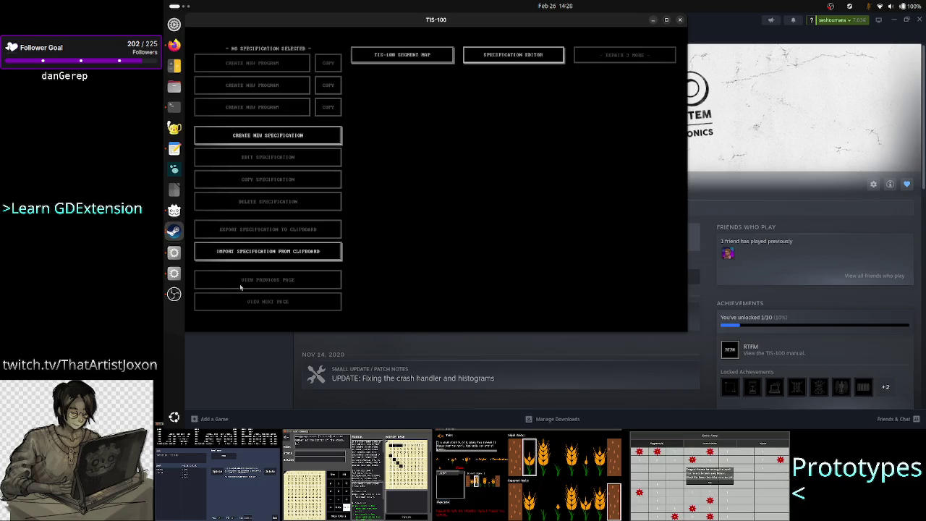
left_click(281, 138)
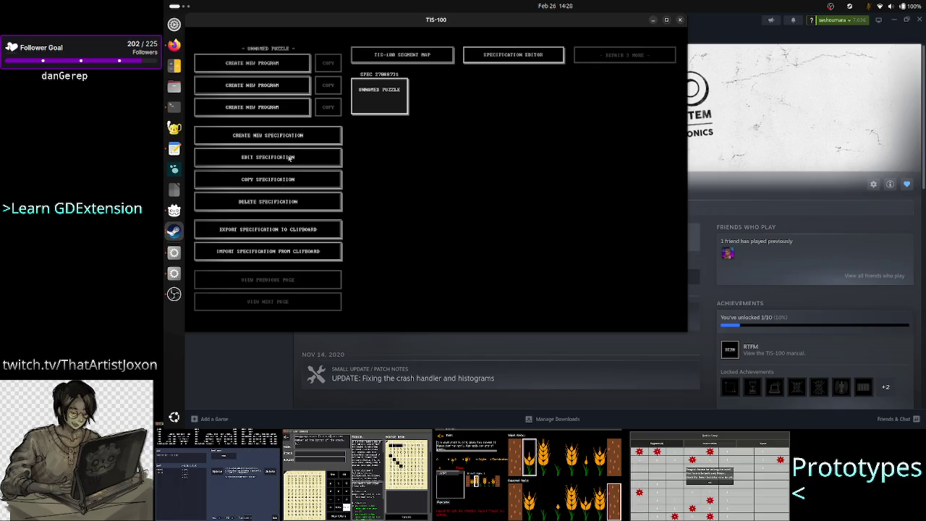
left_click(290, 158)
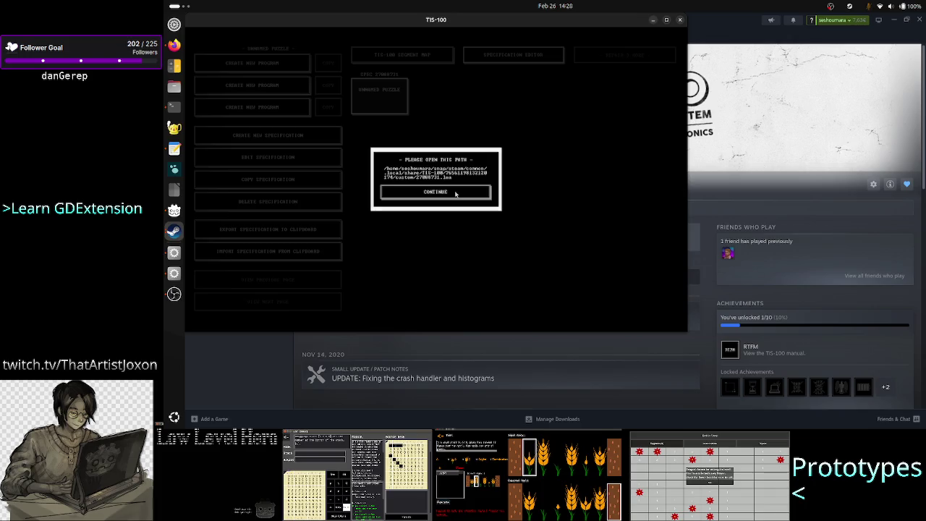
Dismiss the path notice, start a new program for the puzzle, and return to the segment list
left_click(456, 192)
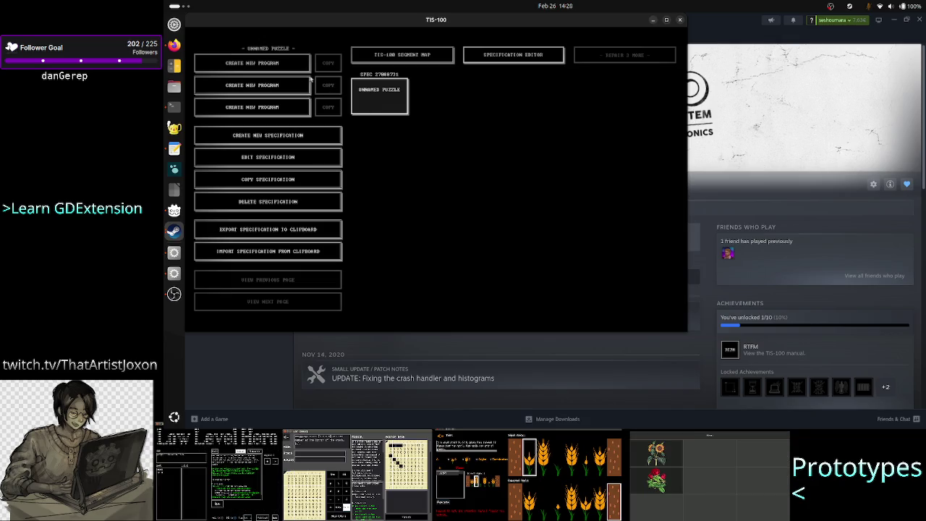
left_click(268, 63)
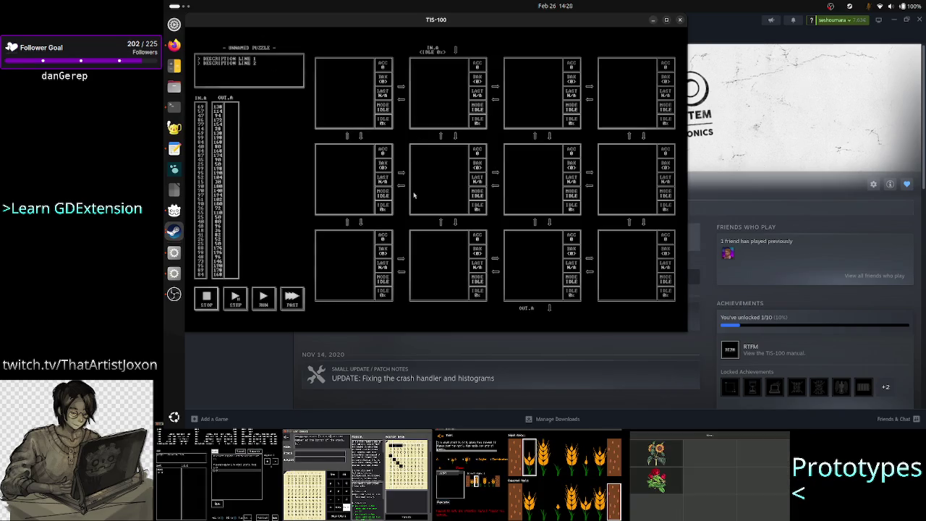
key("Escape")
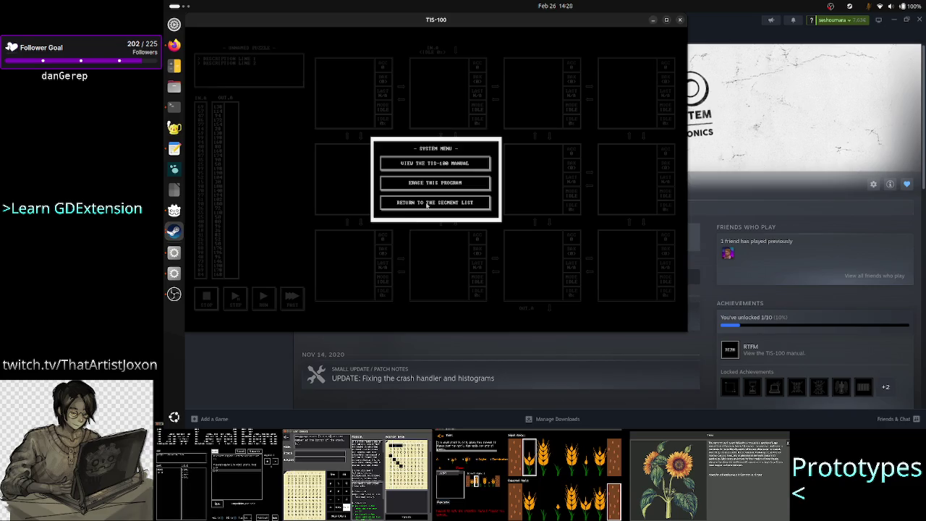
left_click(427, 204)
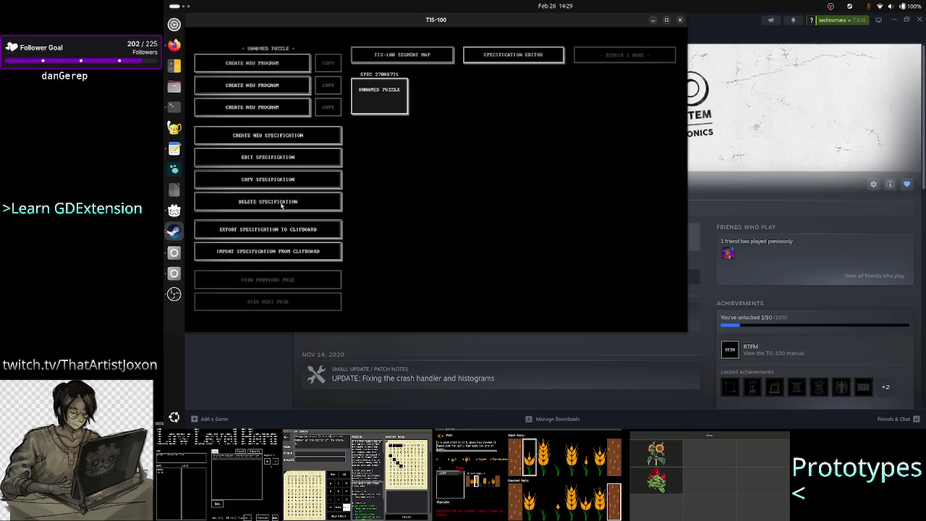
Exit TIS-100 to the desktop and close the Steam library window
key("Escape")
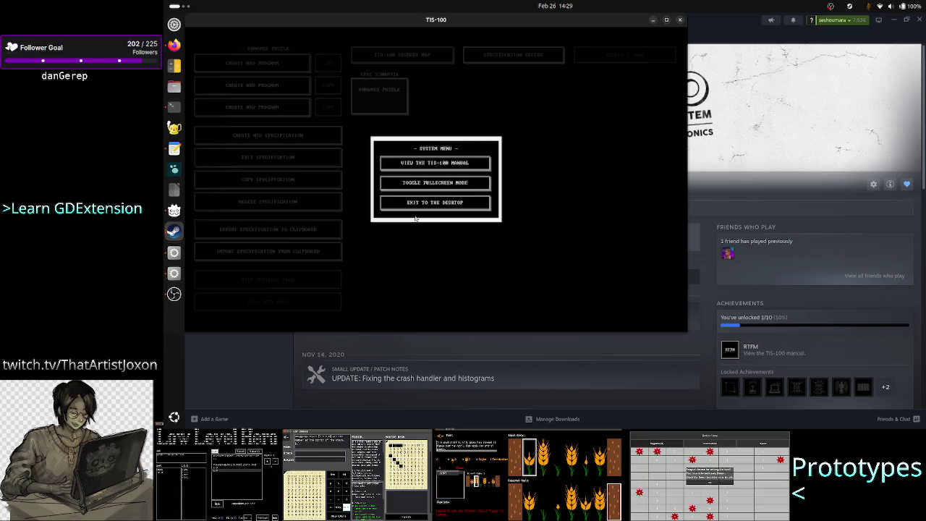
left_click(453, 204)
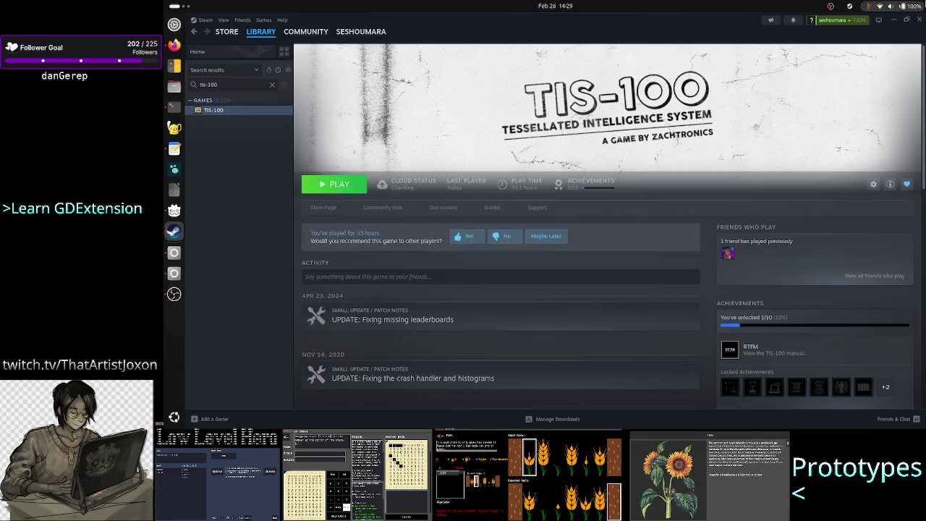
left_click(899, 20)
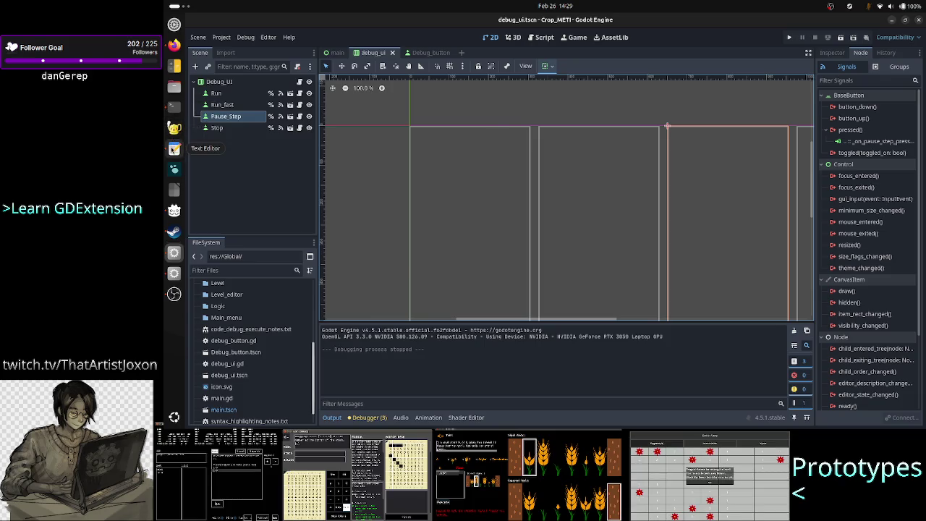
Add notes that custom levels are done through the level editor and sandbox tests things without creating levels
left_click(174, 149)
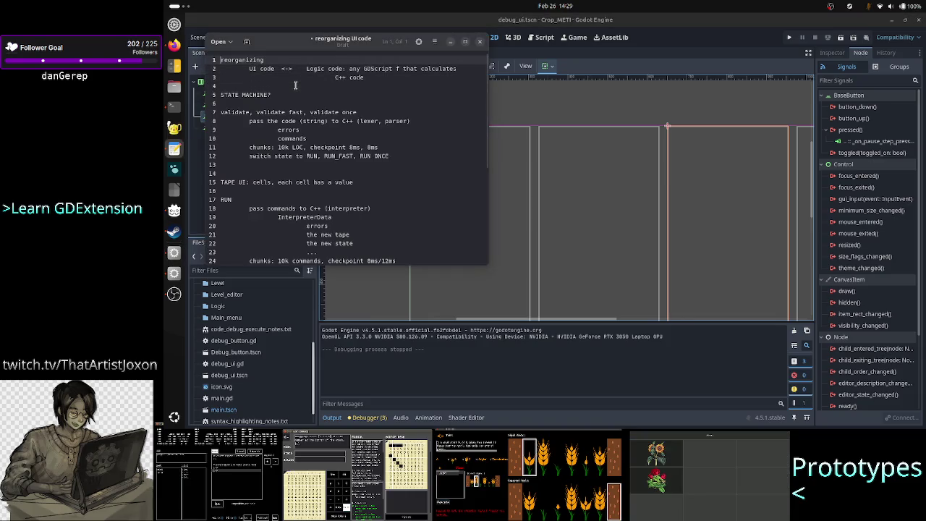
key("End")
key("Return")
key("Return")
key("Return")
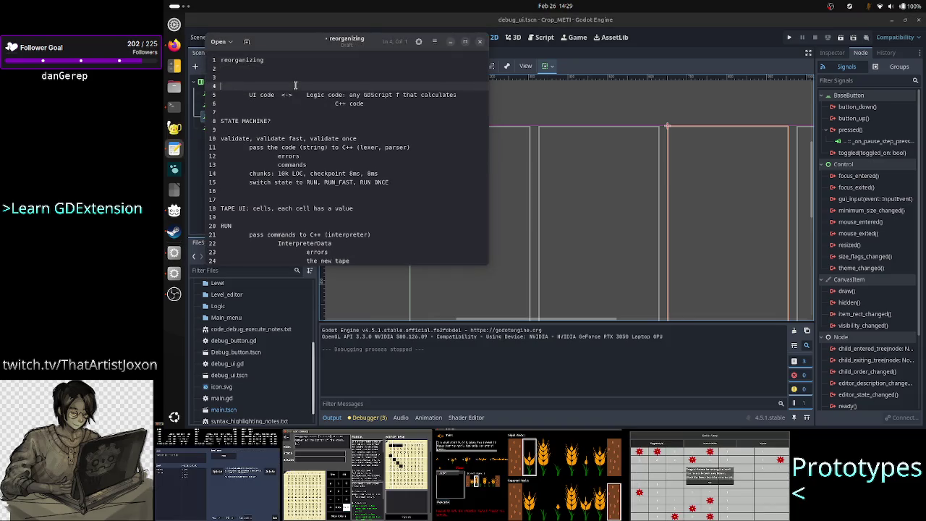
key("Up")
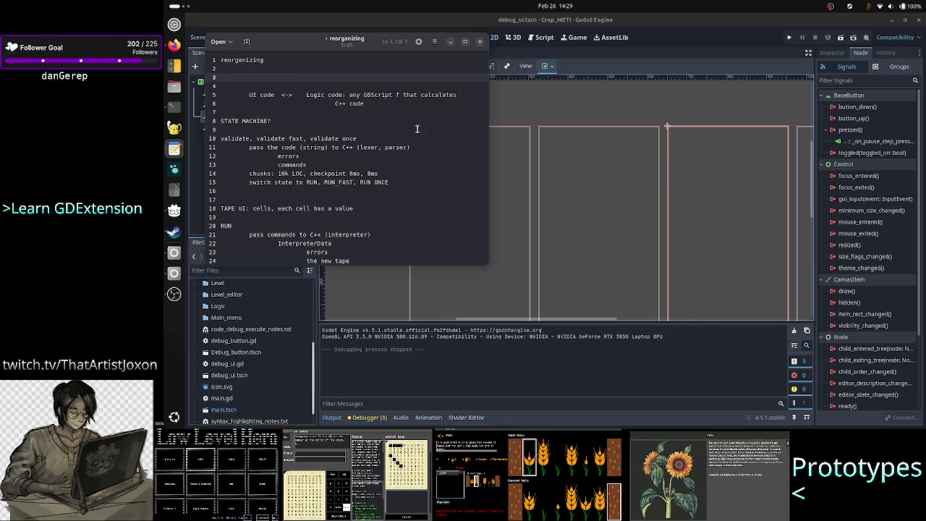
type("c")
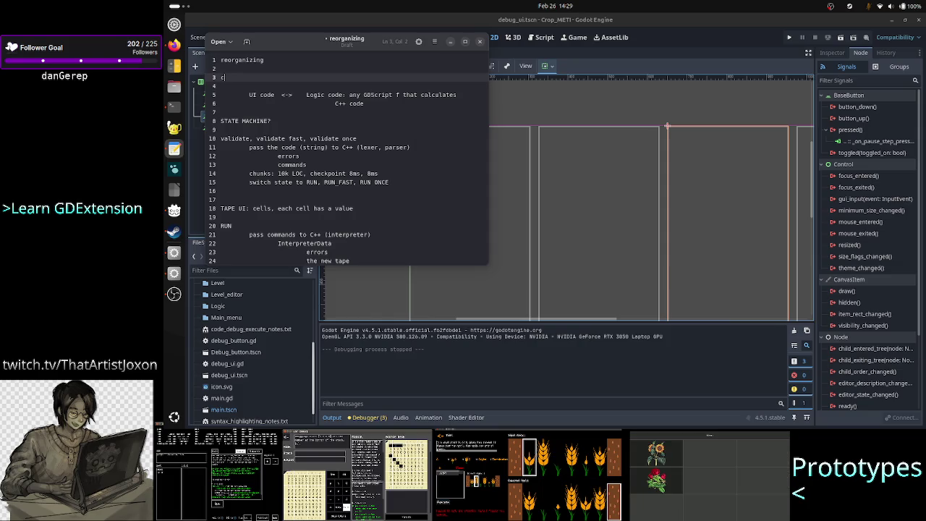
type("ustom levels ")
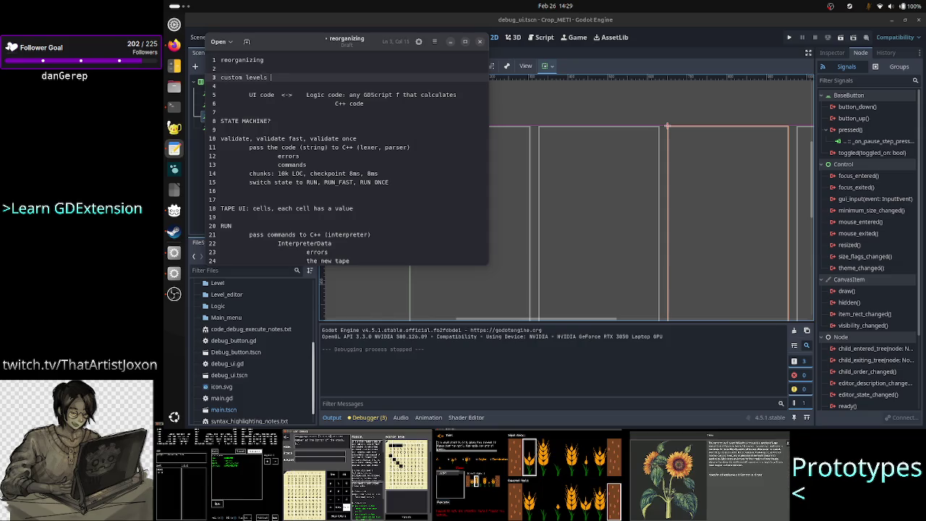
type("done thro")
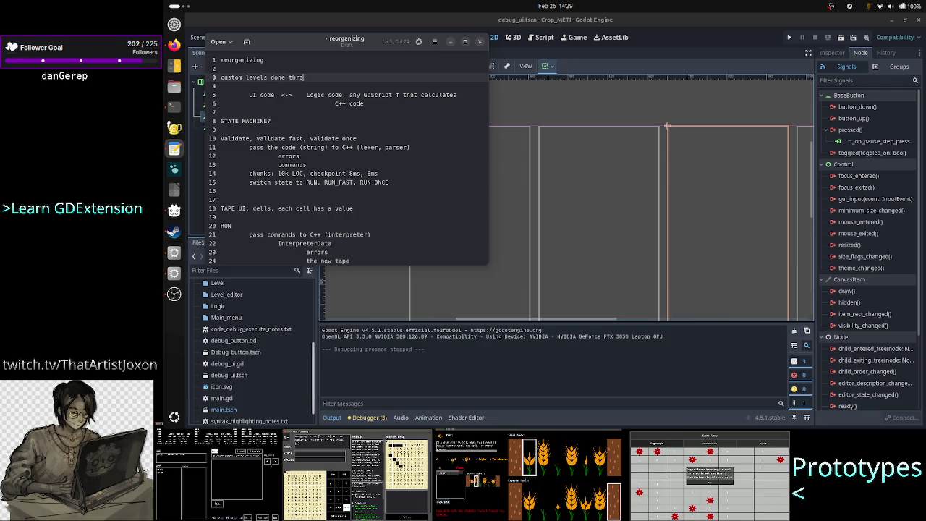
type("ugh level editor")
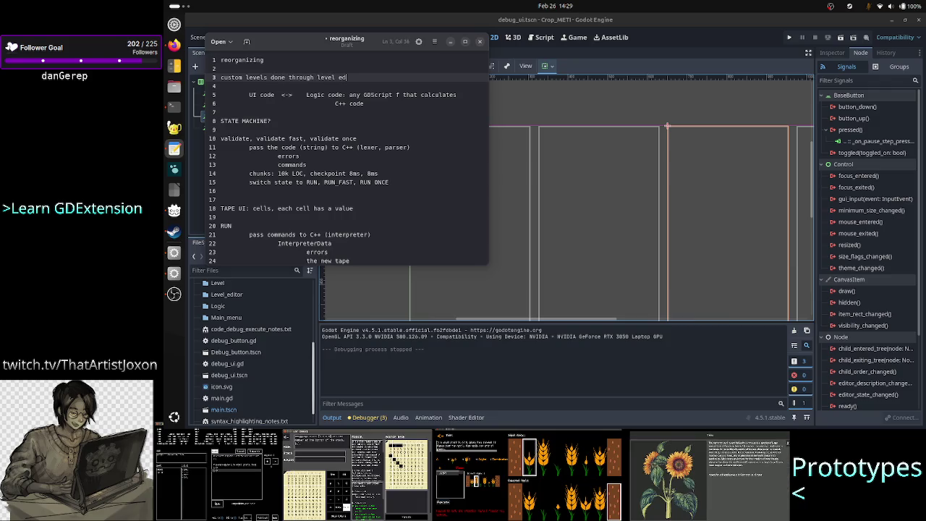
key("Return")
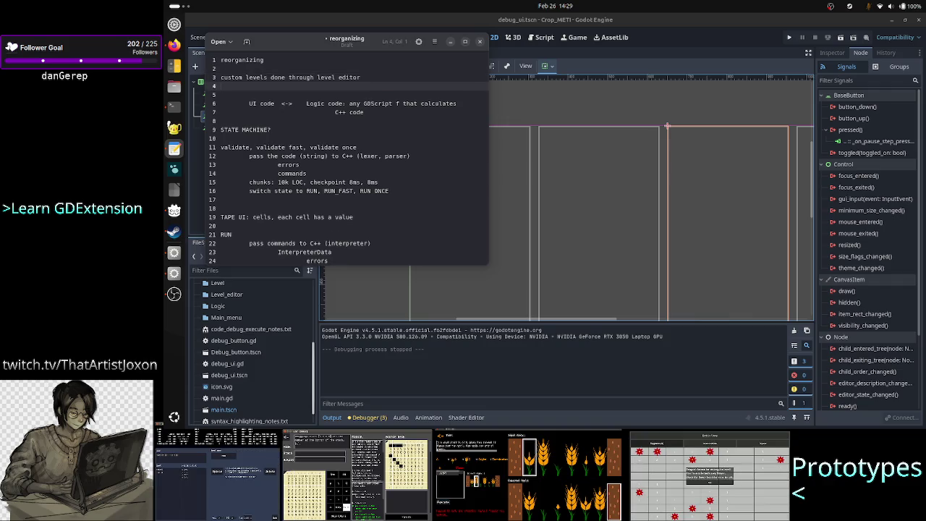
type("sandbox i")
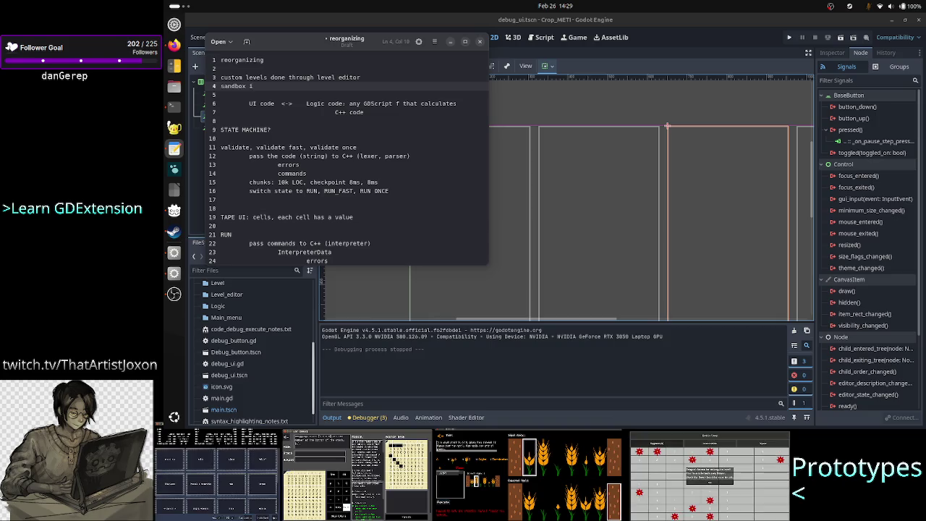
type("s ")
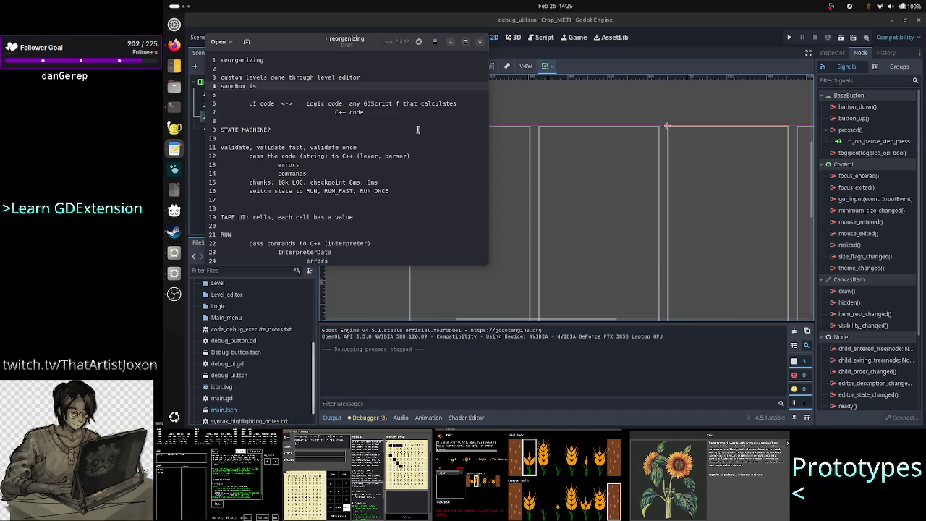
type("a way ")
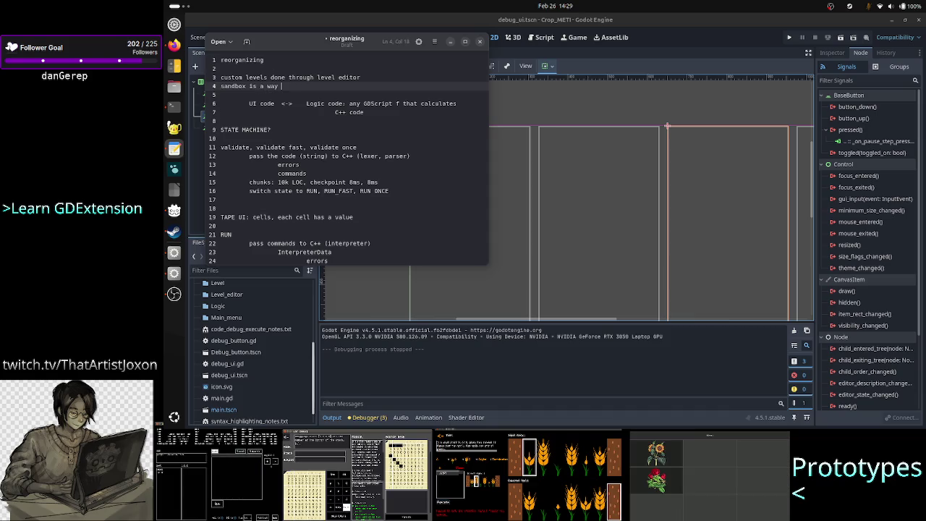
type("to te")
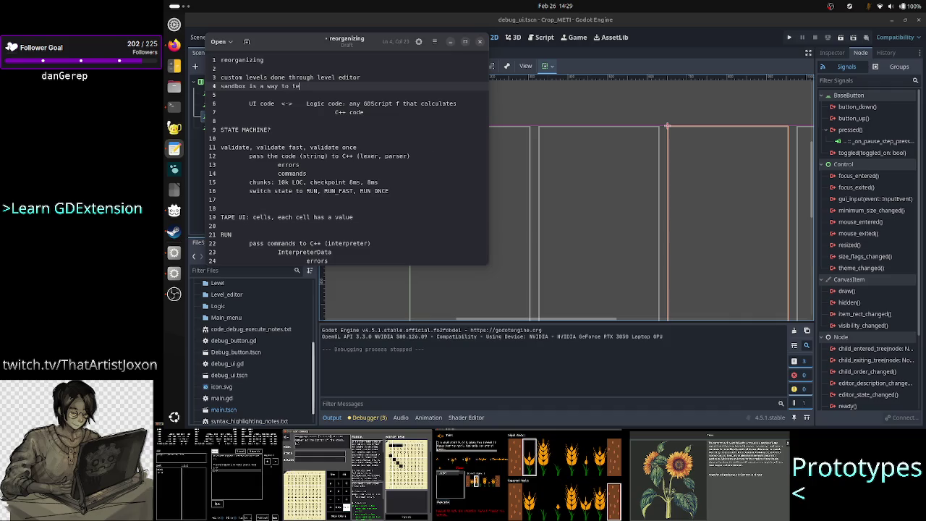
type("st things w/out crea")
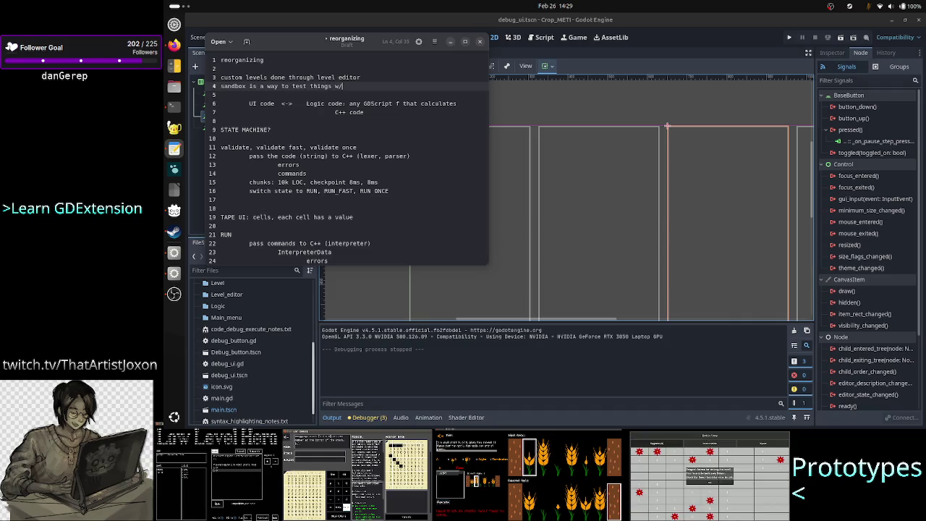
type("ting the")
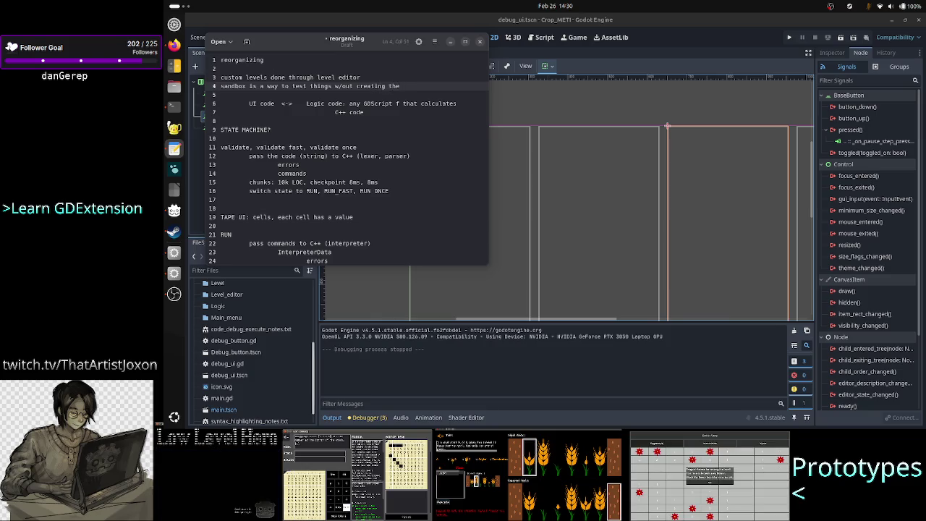
type(" levels")
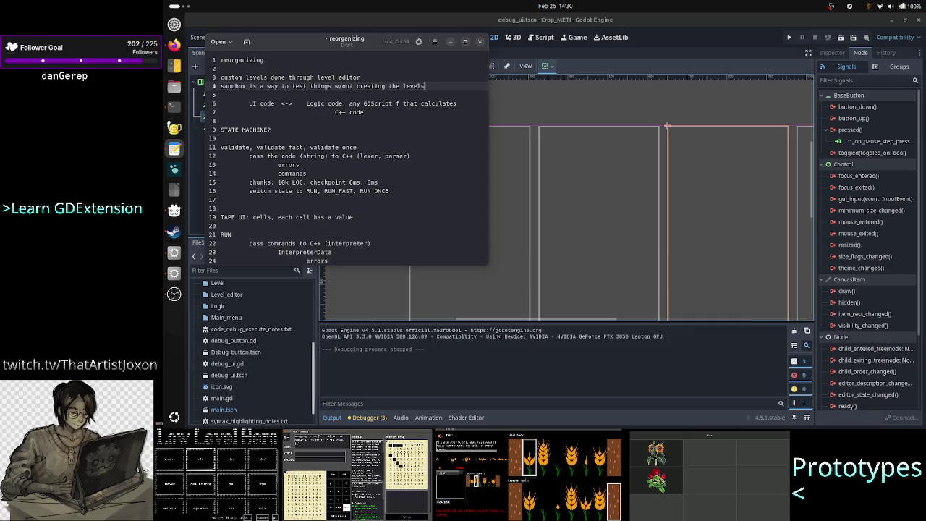
Append '/deleting' to line 4 and add a note about downloading others' custom levels from Steam Workshop
left_click(427, 147)
left_click(405, 137)
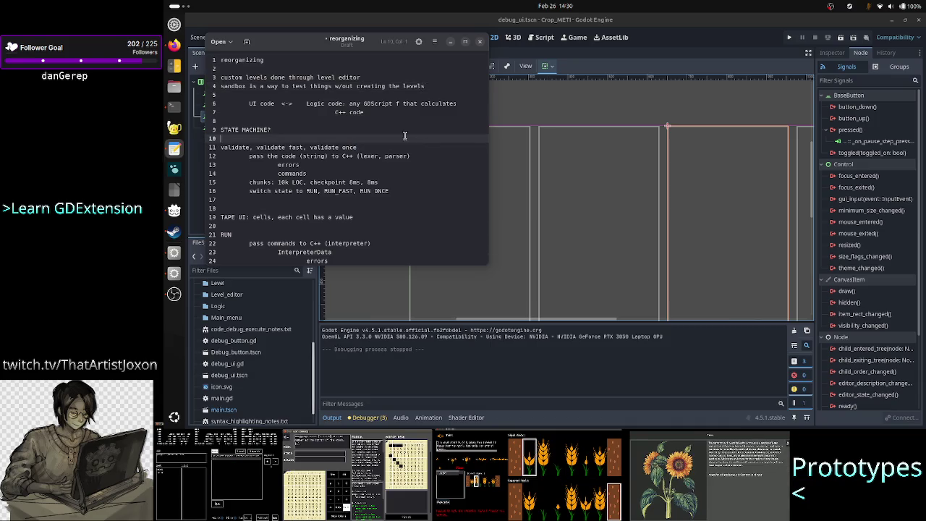
left_click(388, 86)
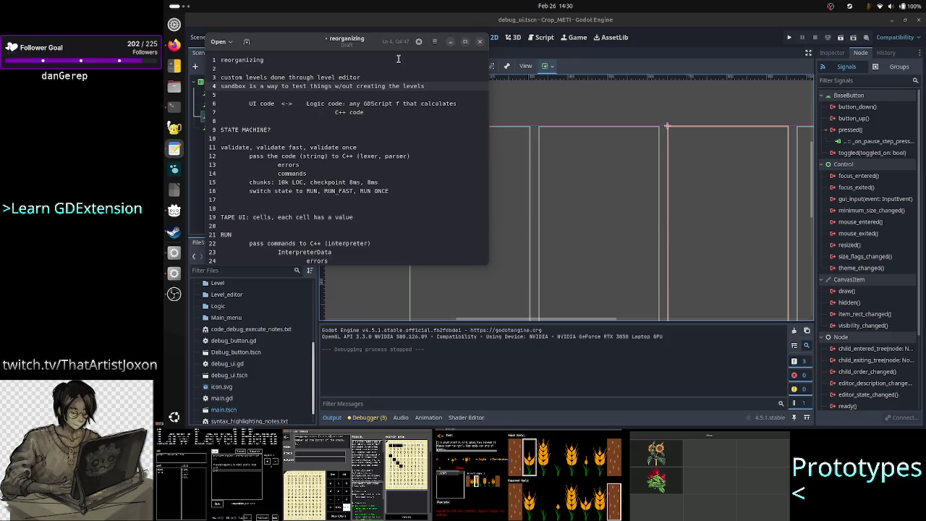
type("/delet")
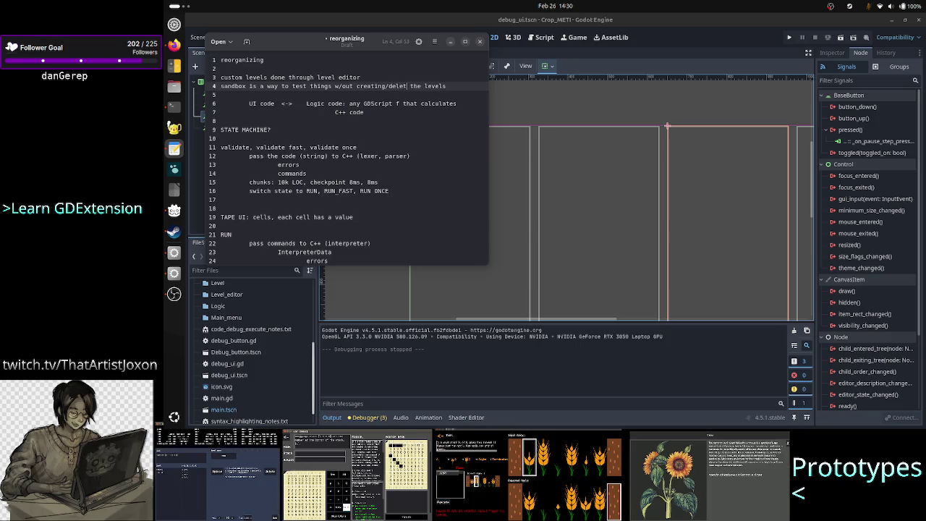
type("ing")
left_click(223, 86)
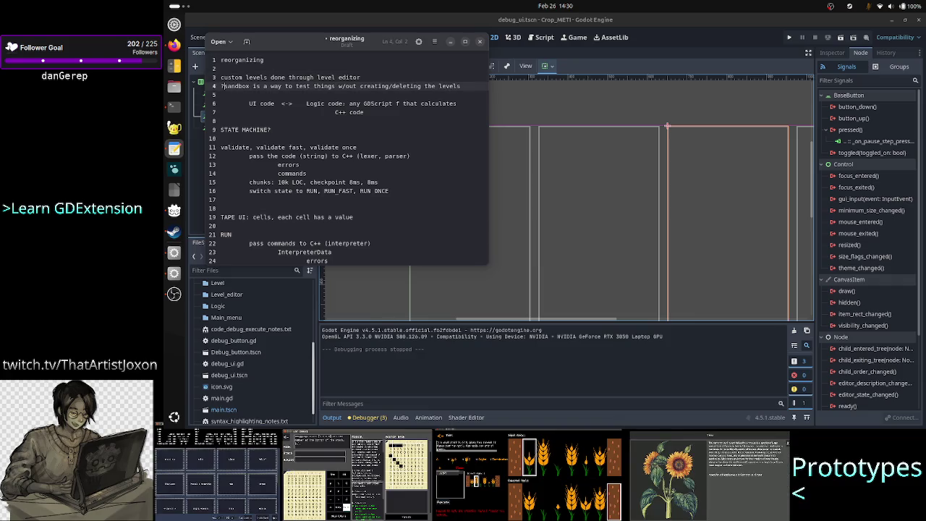
left_click(225, 76)
left_click(241, 77)
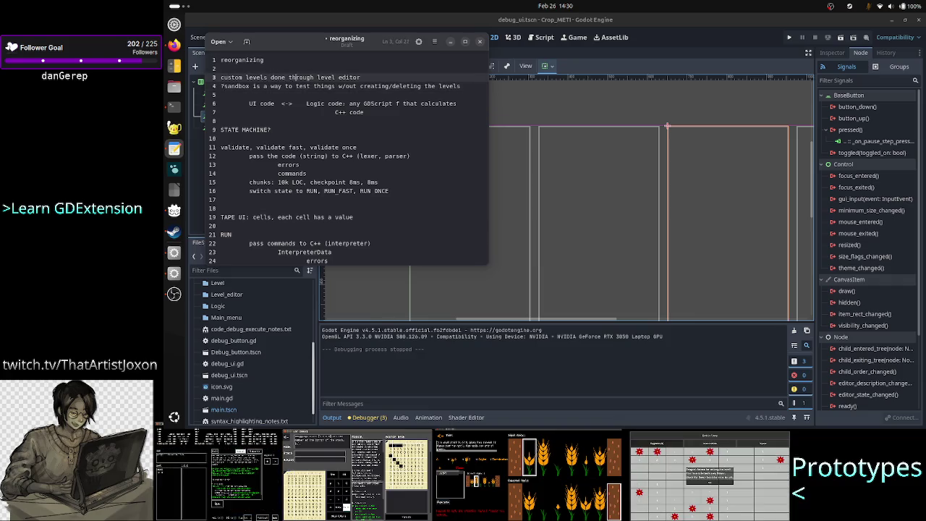
key("End")
key("Return")
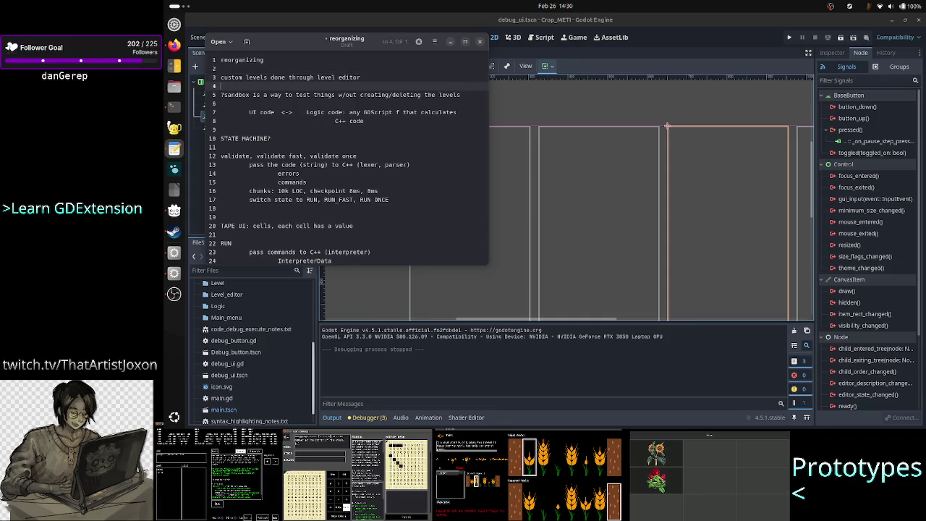
type("download ")
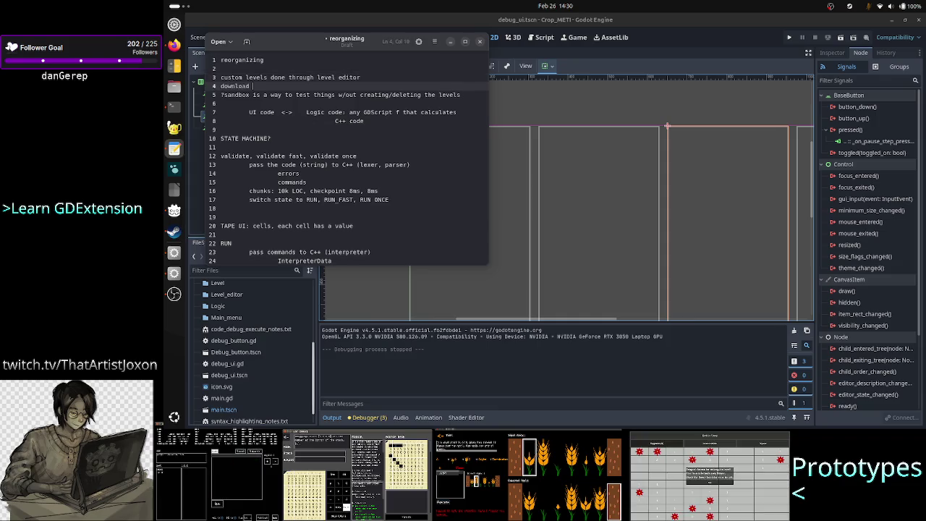
type("custom ")
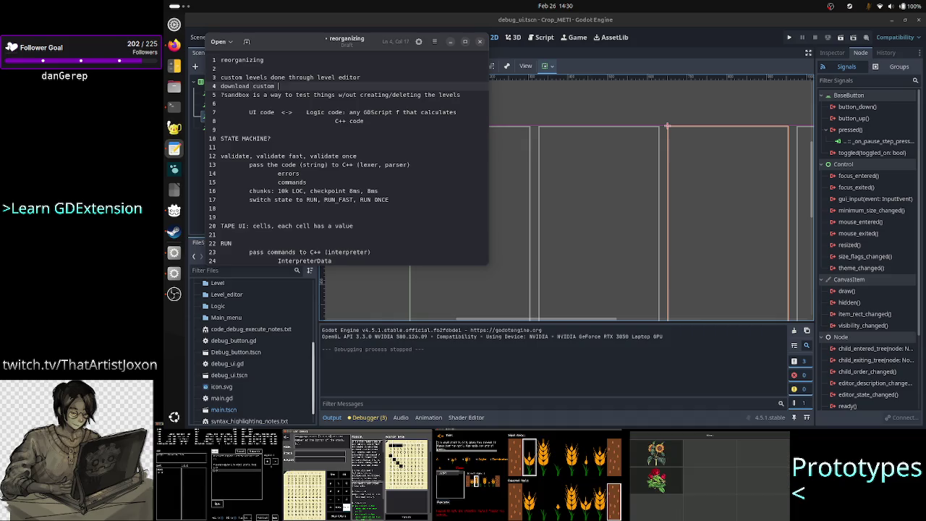
type("levels made b")
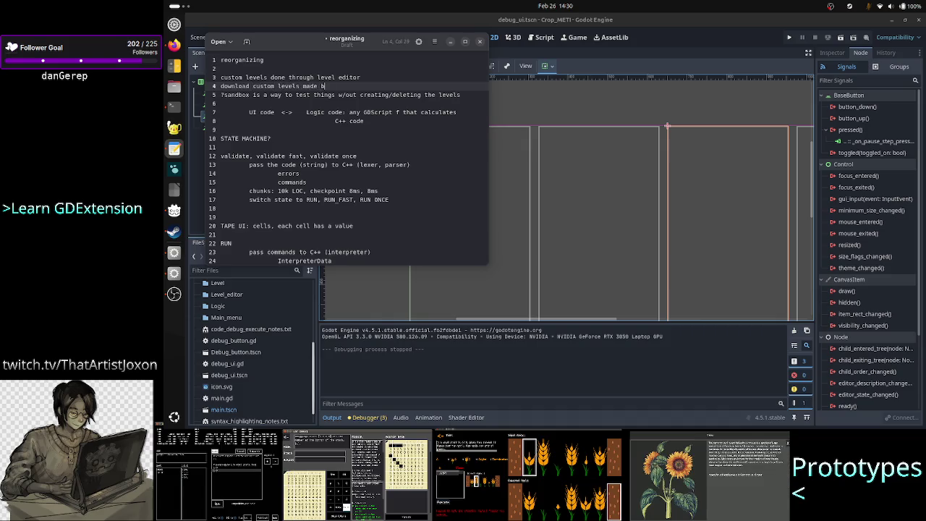
type("y others fro")
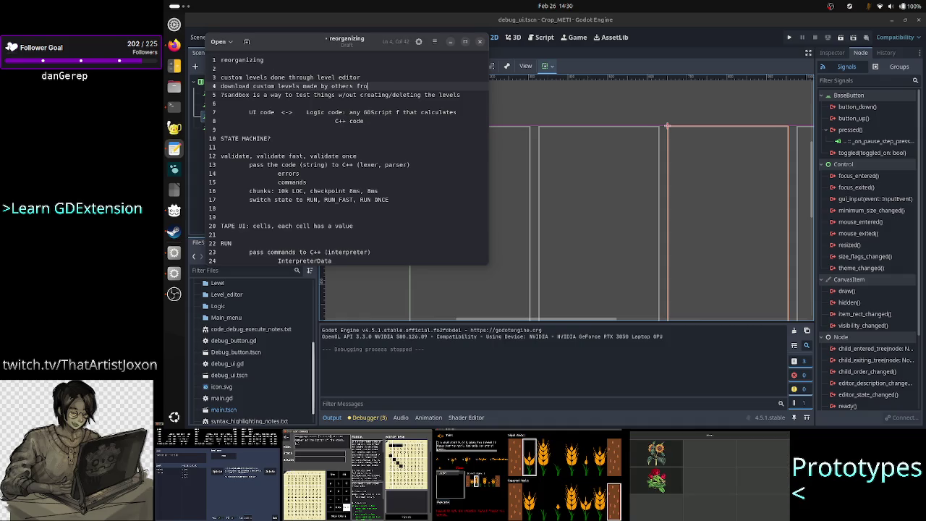
type("m Steam W")
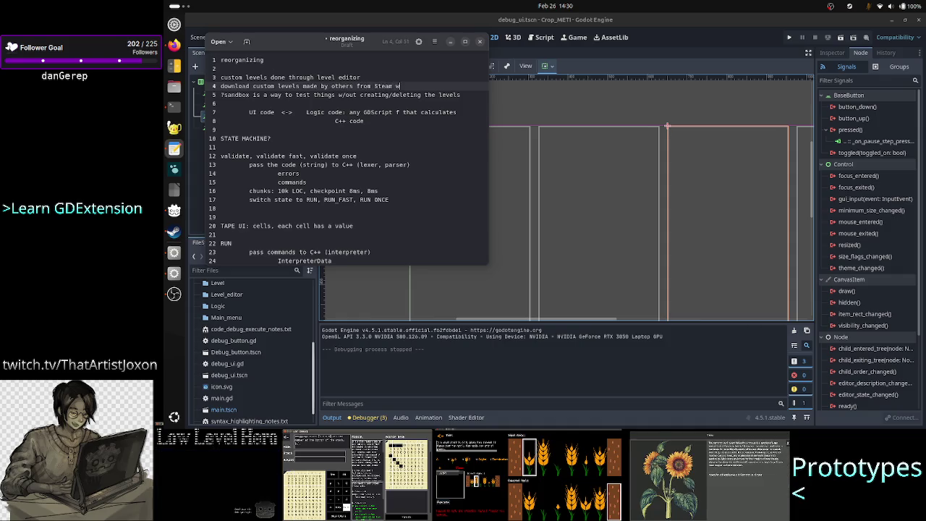
type("orkshop")
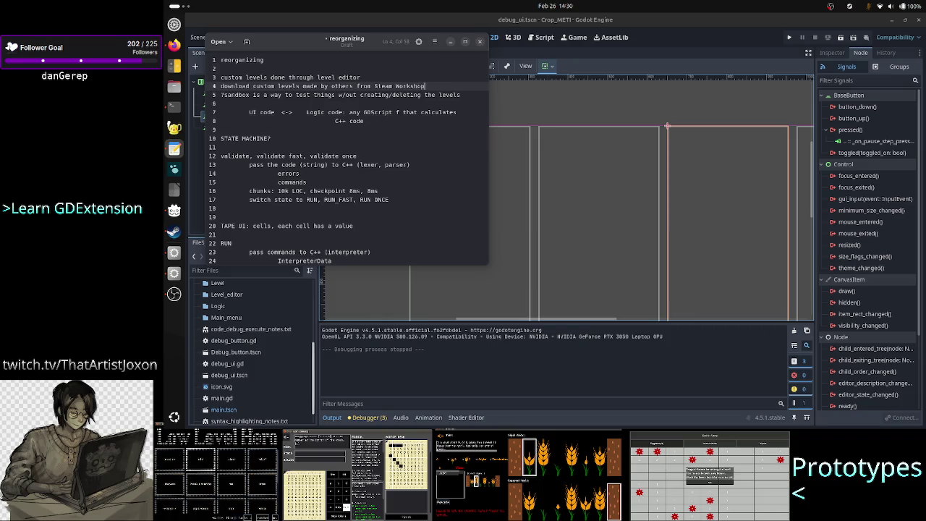
Review the note lines, then switch through the windows to the terminal
left_click(221, 95)
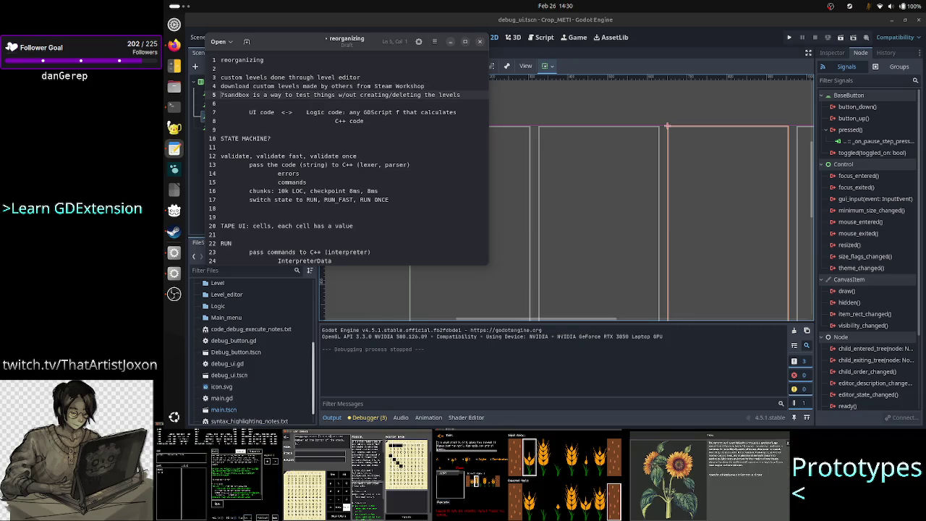
left_click(221, 86)
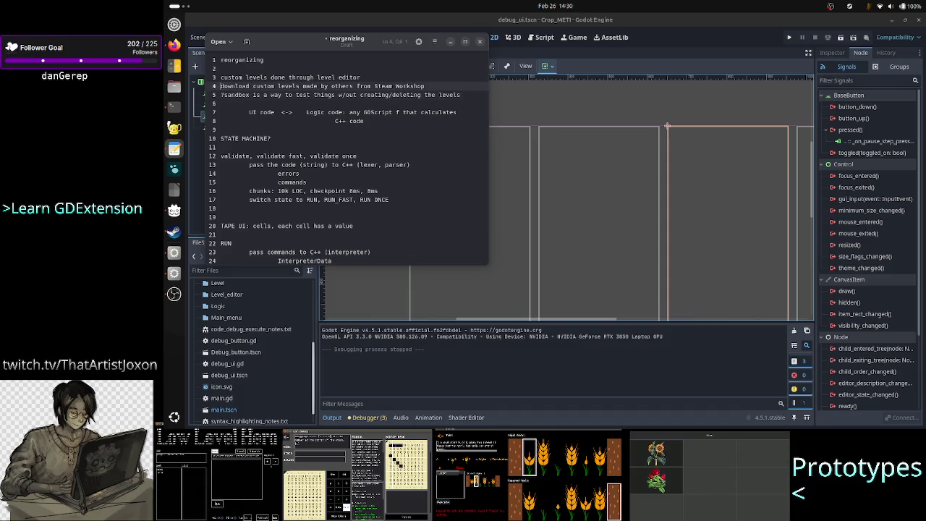
left_click(221, 78)
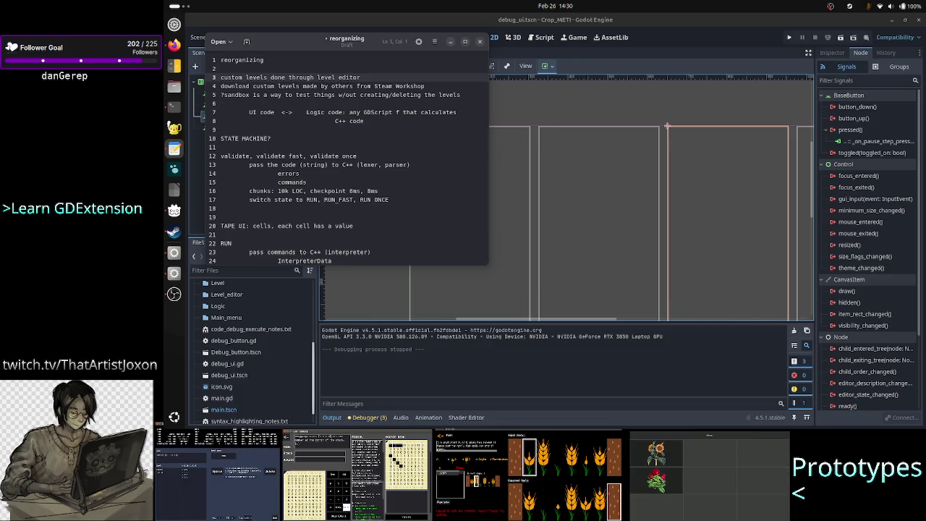
left_click_drag(221, 95, 460, 95)
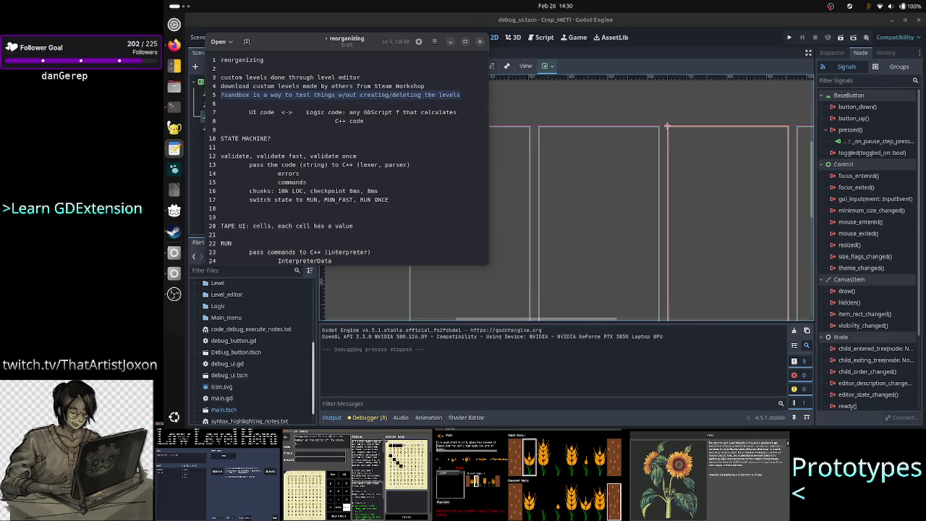
left_click_drag(220, 87, 424, 86)
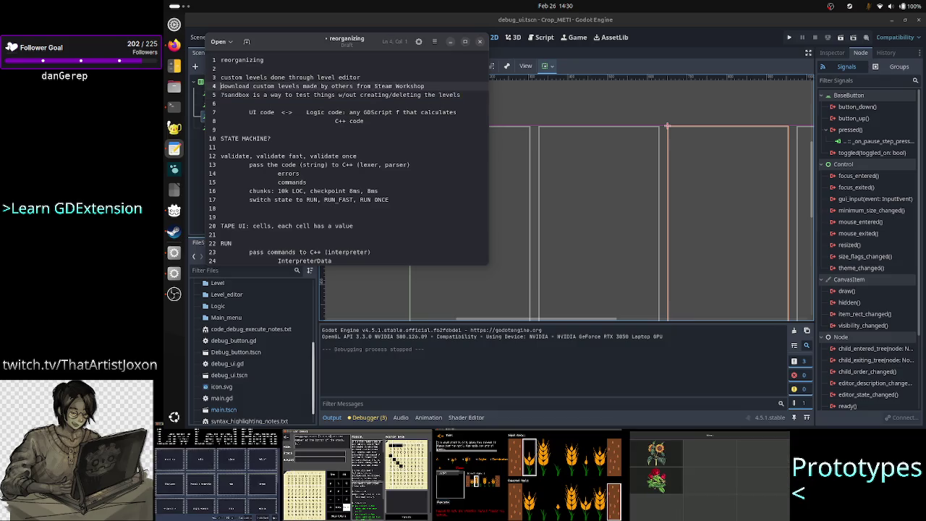
left_click(221, 68)
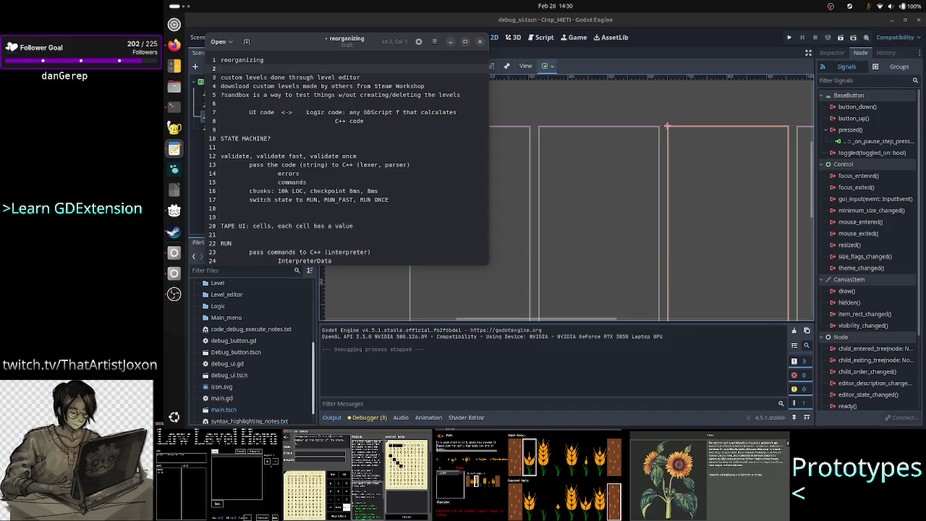
key("Down")
key("Down")
key("Down")
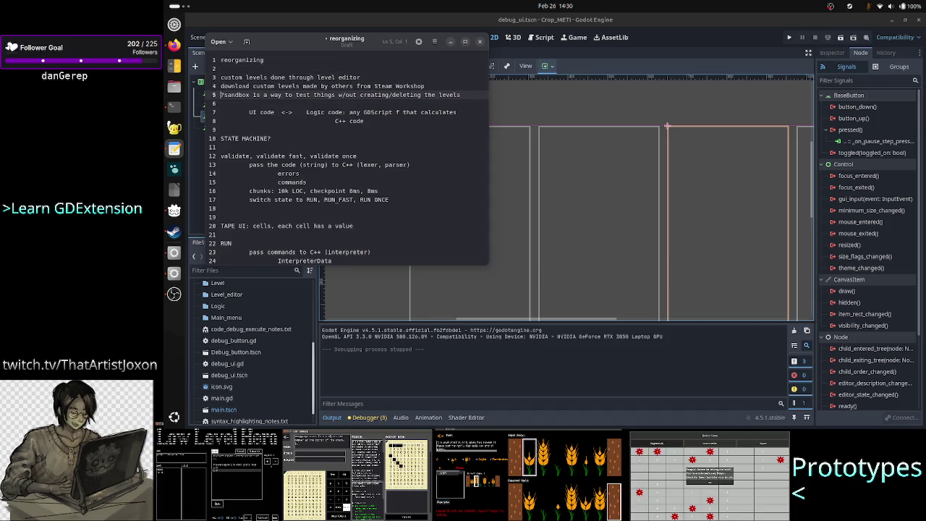
left_click(491, 186)
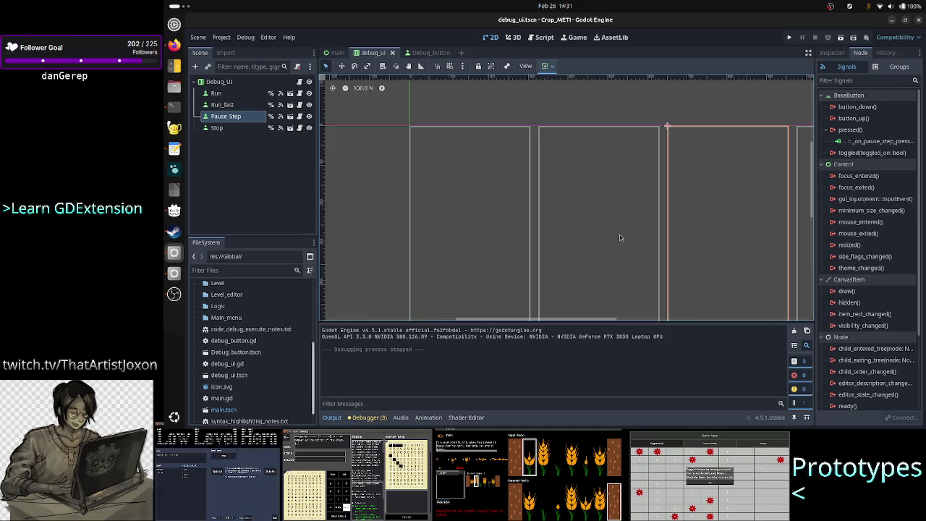
key("alt+Tab")
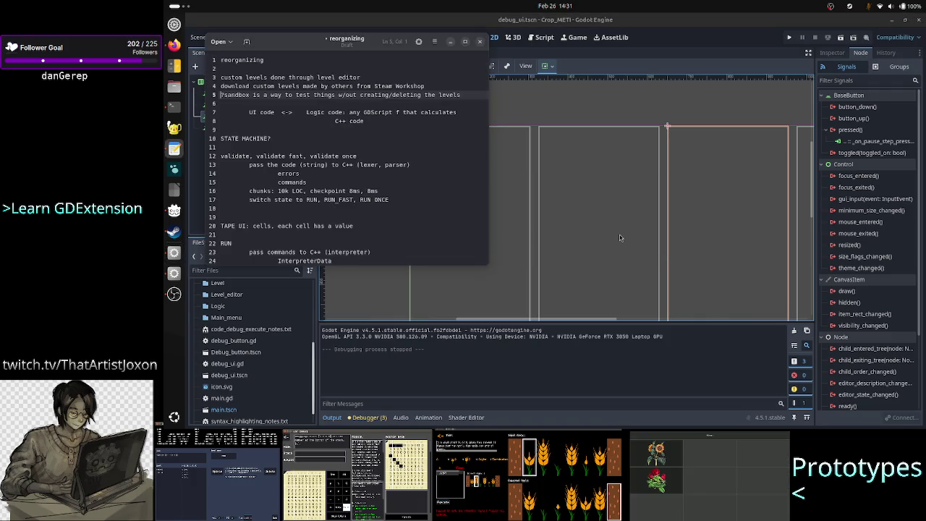
key("alt+Tab")
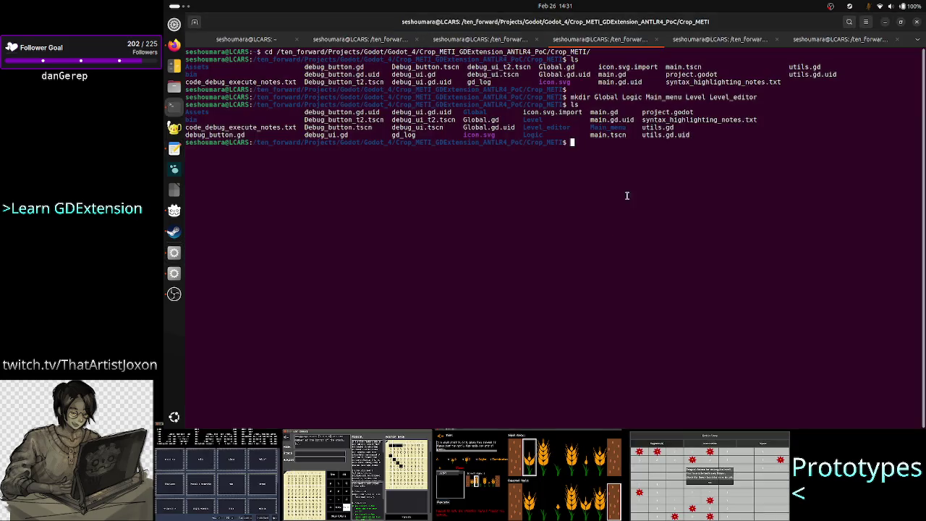
List the Crop_METI project folder and create a Sandbox folder with mkdir
type("ls")
key("Return")
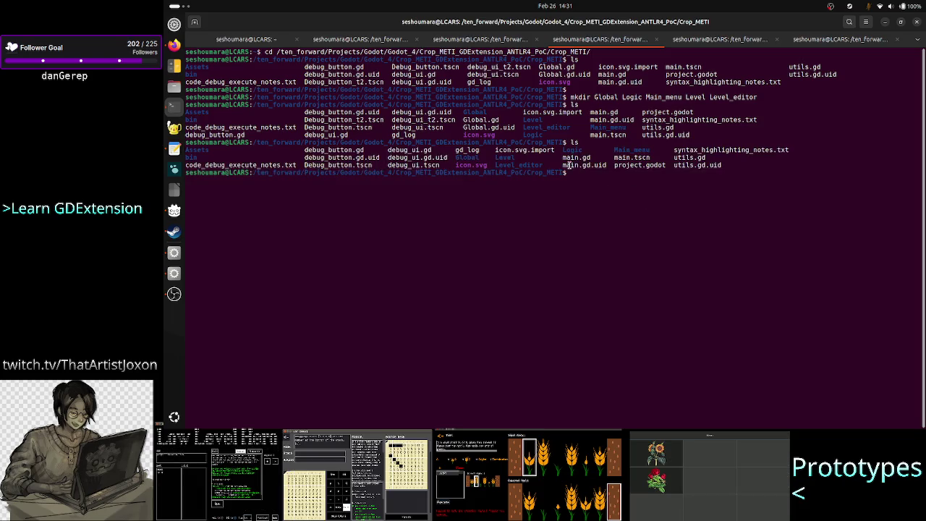
double_click(506, 157)
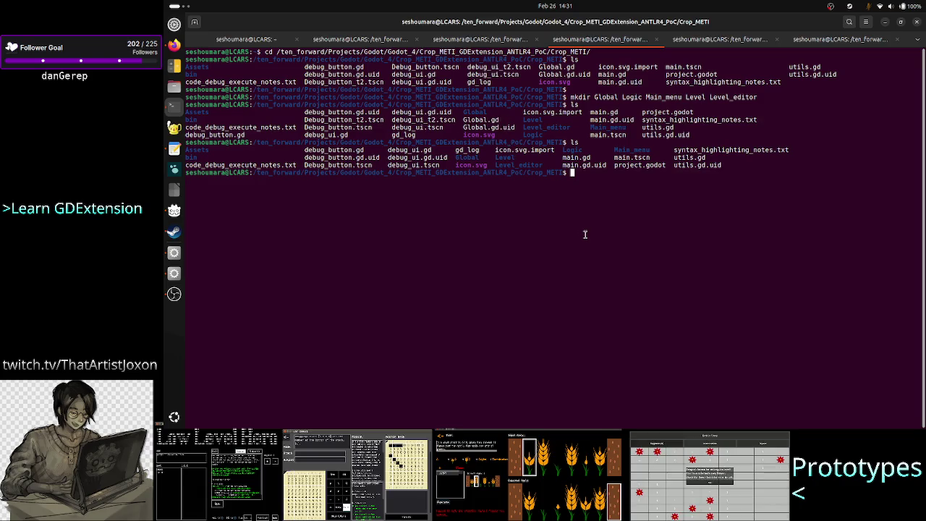
type("mkdir S")
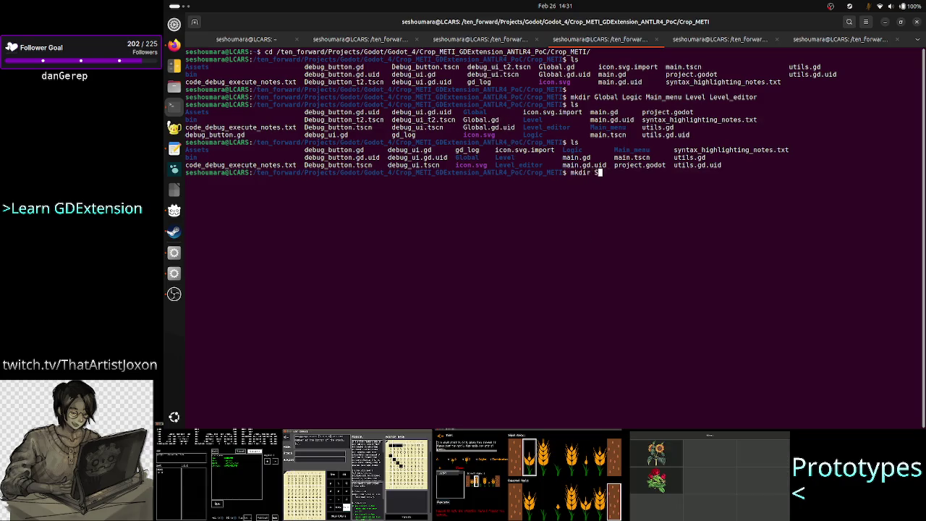
type("andbox")
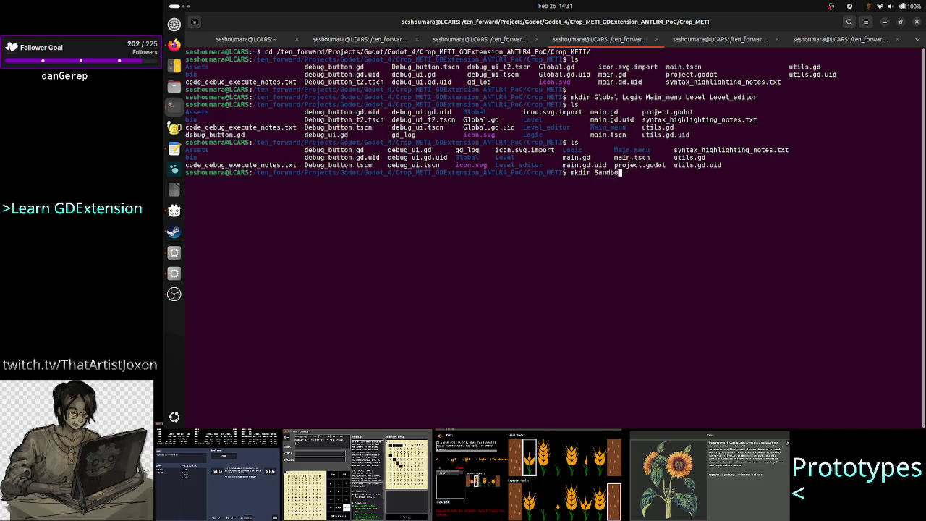
key("ctrl+u")
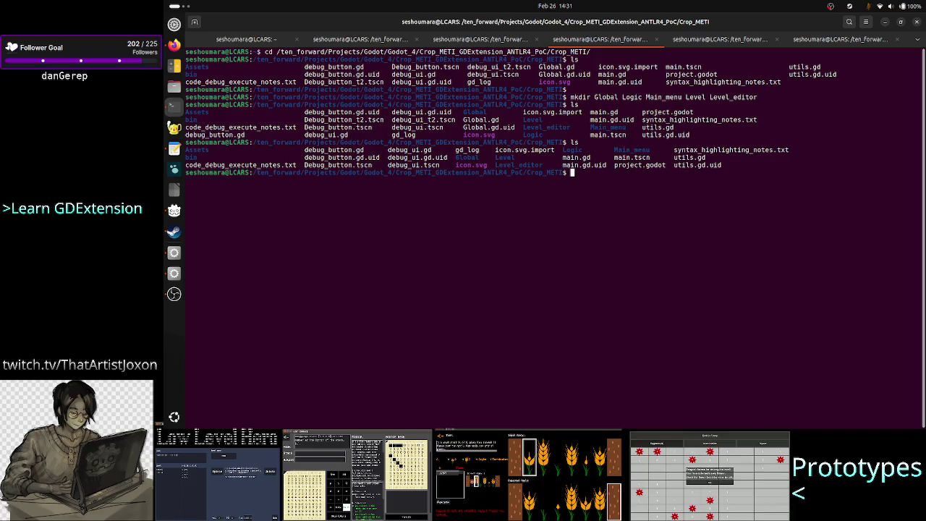
type("m")
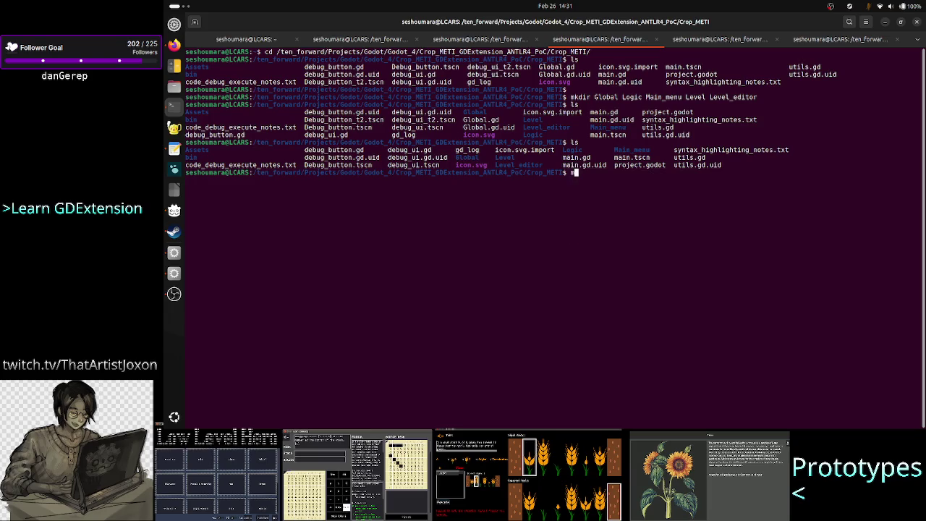
type("kdir Sand")
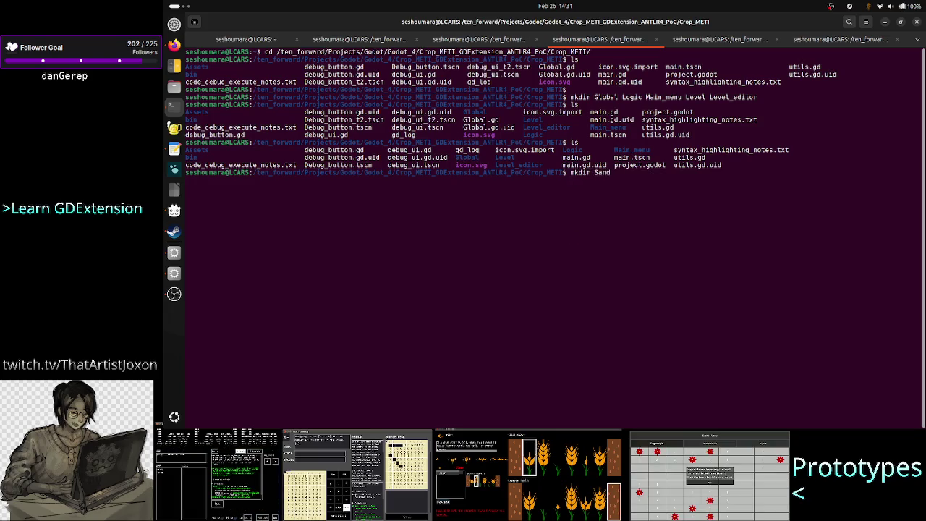
type("box")
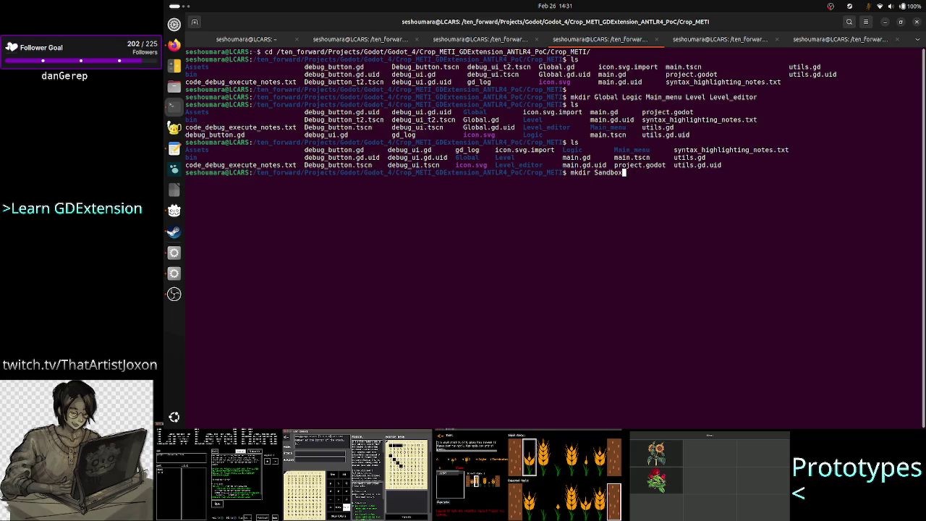
key("Return")
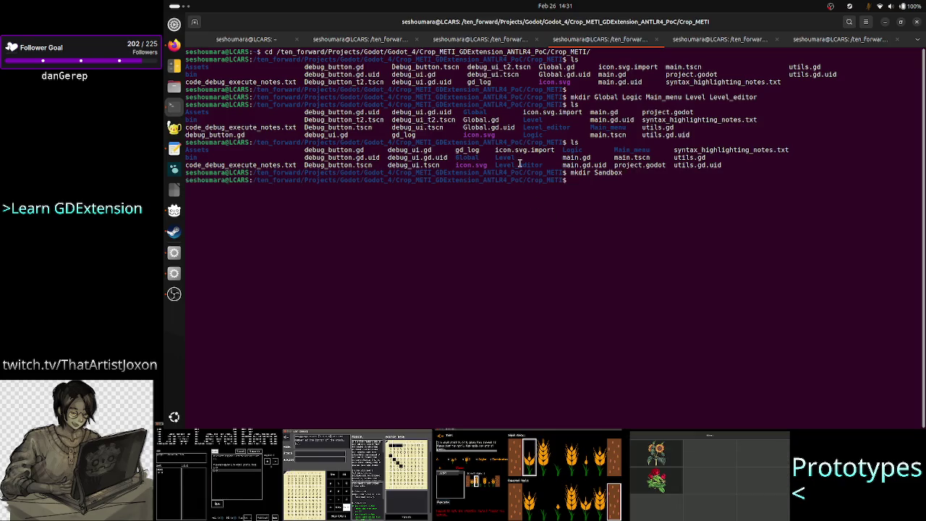
Check the Level_editor and Main_menu names in the listing and type 'main_menu'
double_click(519, 164)
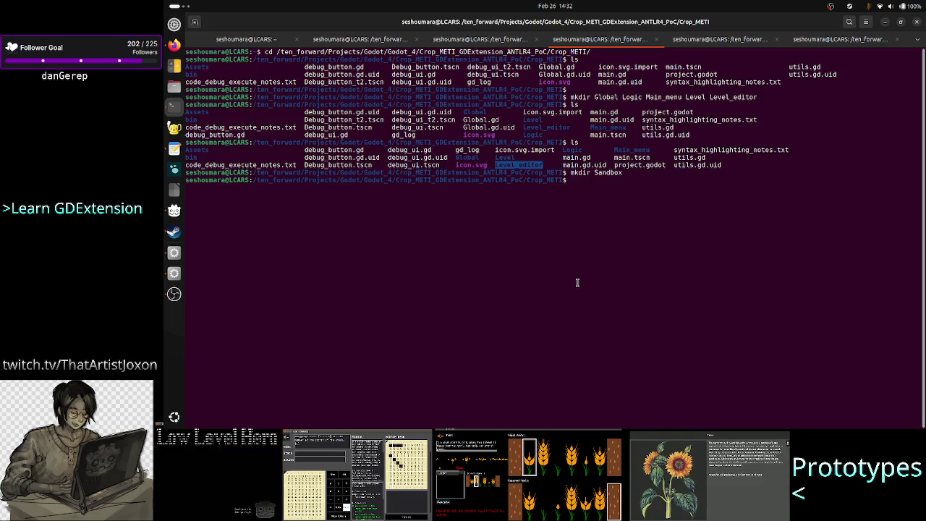
left_click(597, 213)
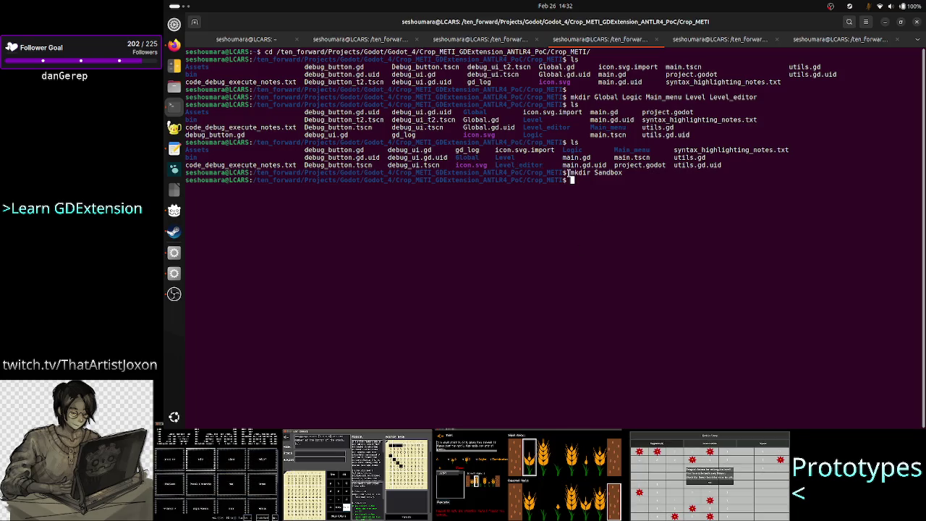
double_click(631, 149)
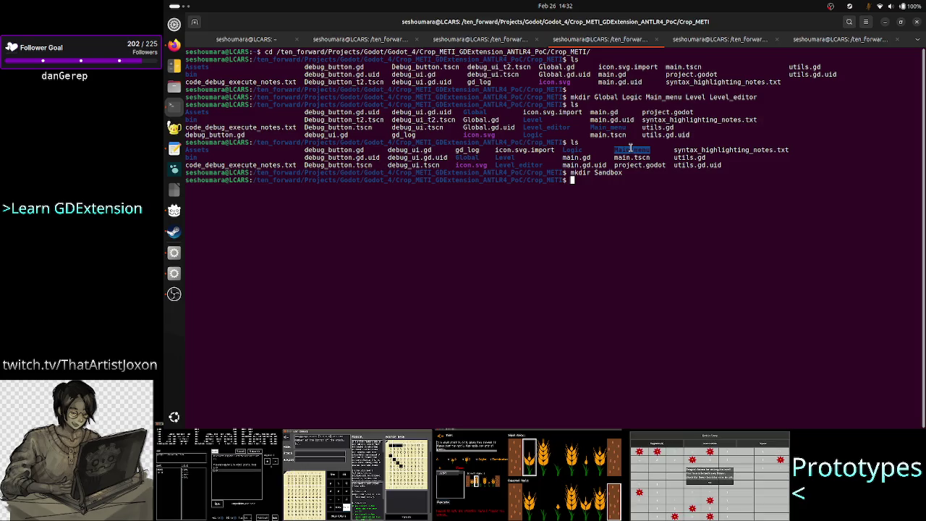
left_click(631, 148)
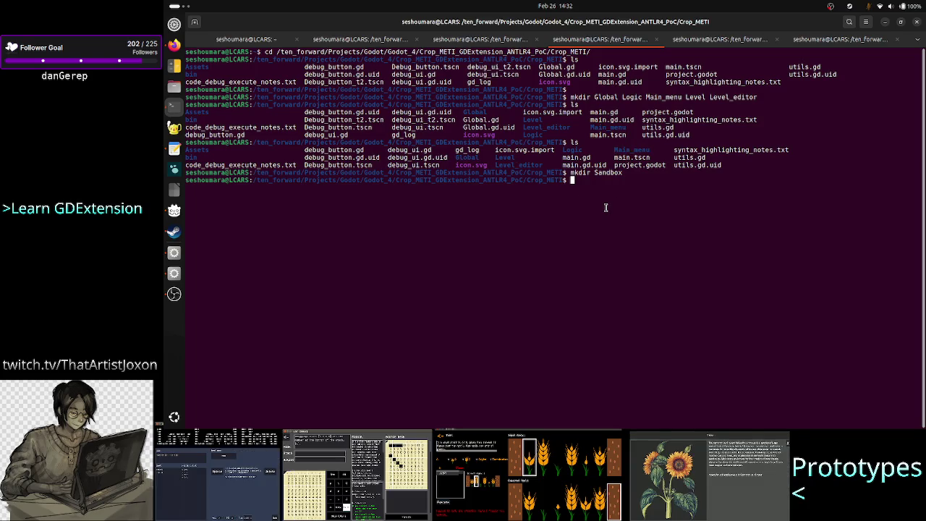
type("mai")
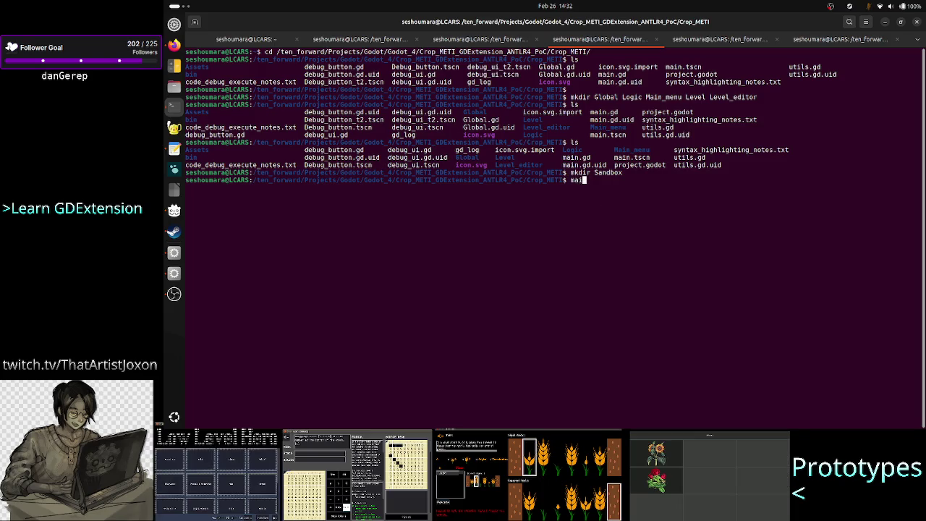
type("n_menu")
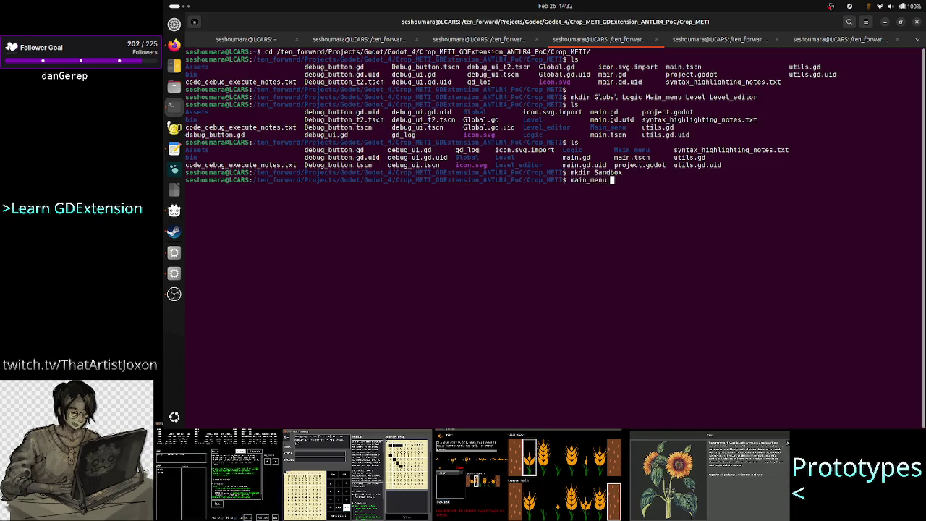
Search Google Images for 'main menu in games' in a new Firefox tab
key("alt+Tab")
key("alt+Tab")
key("alt+Tab")
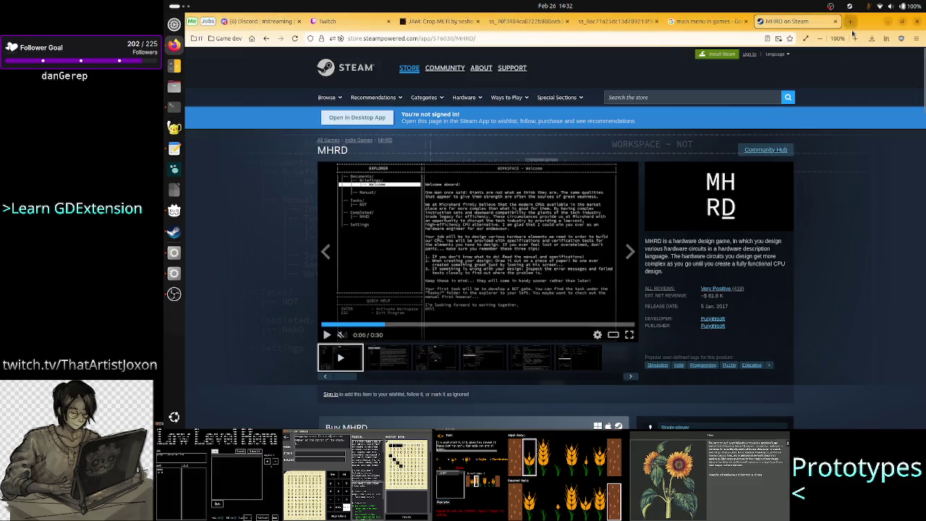
left_click(850, 23)
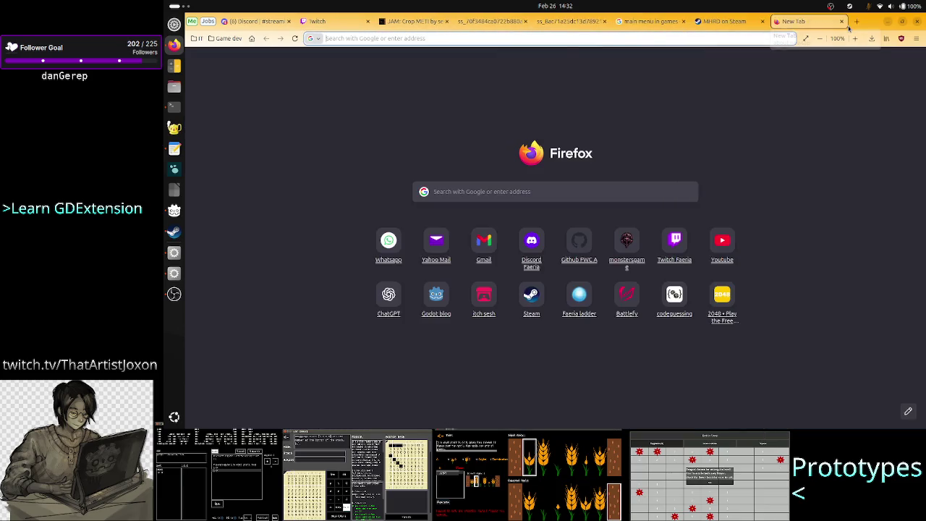
type("main menu")
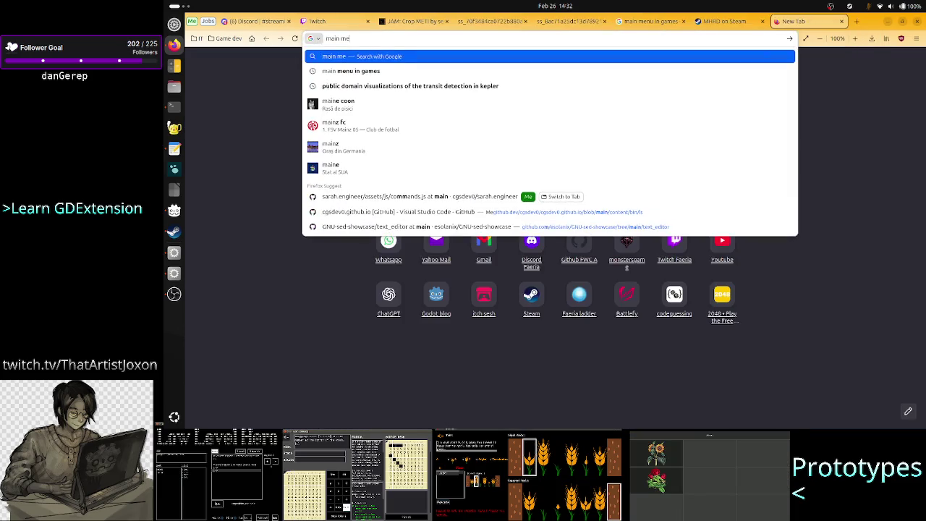
key("Down")
key("Return")
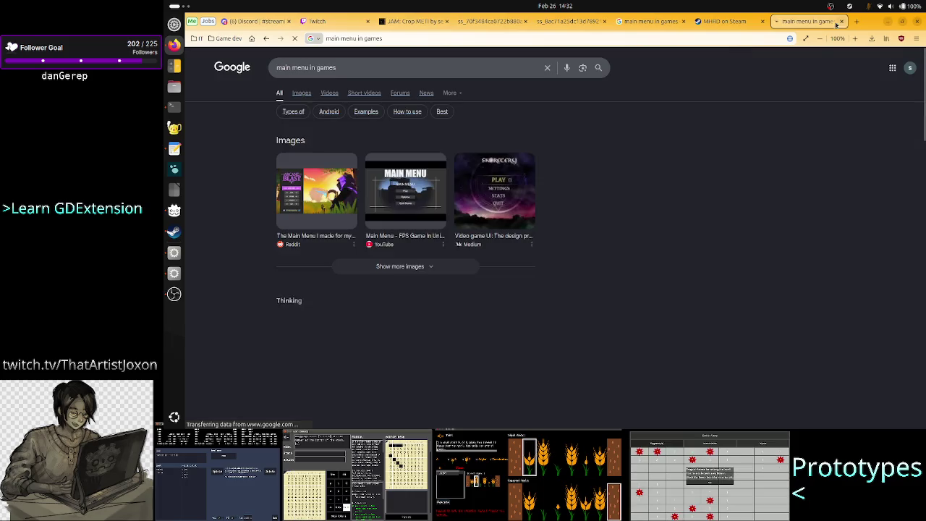
left_click(300, 93)
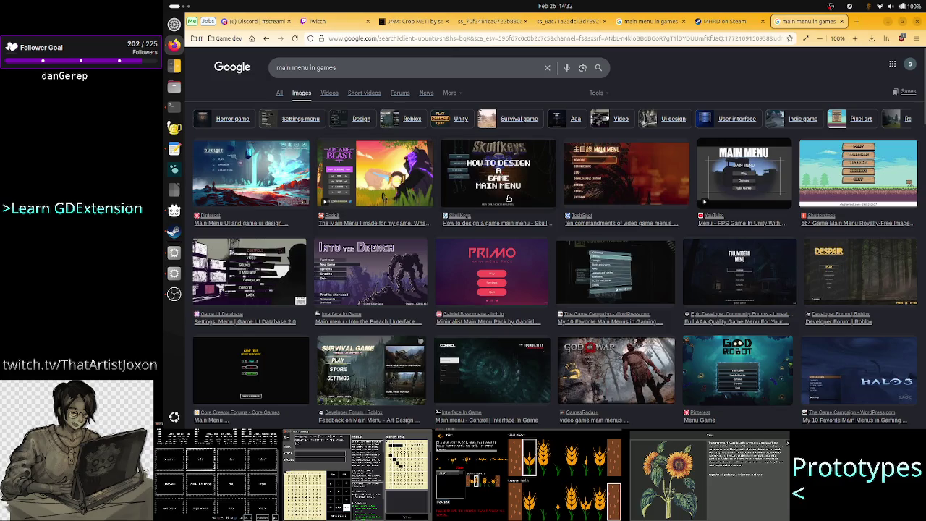
Preview the PRIMO, pixel-art and dark main menu examples, then clear the search query
left_click(529, 264)
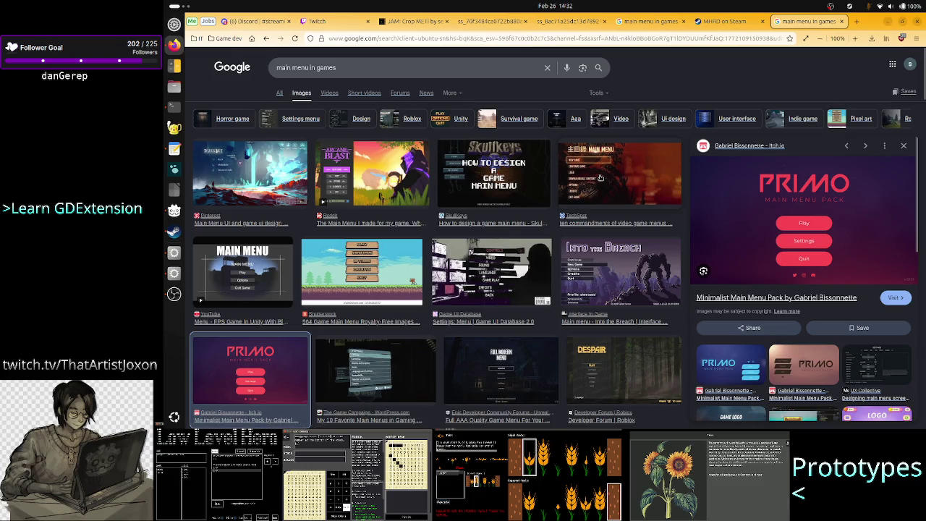
left_click(365, 281)
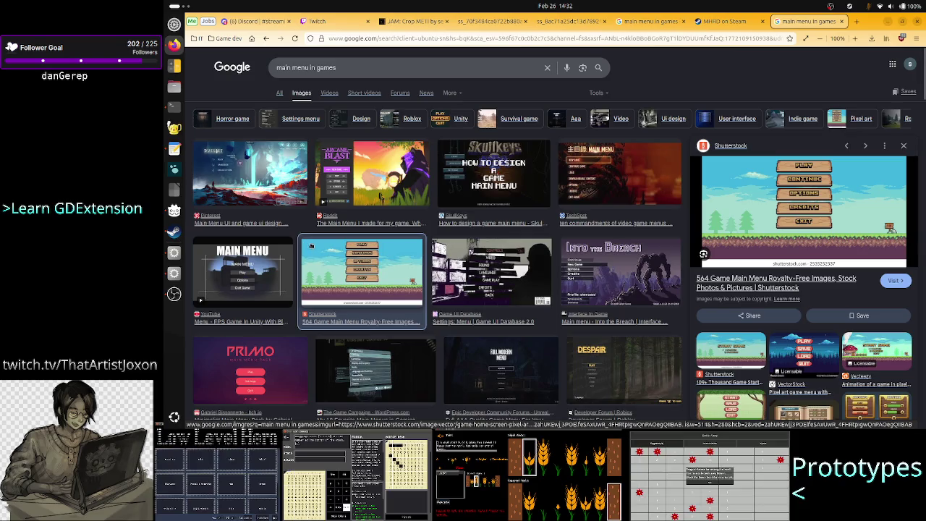
left_click(250, 268)
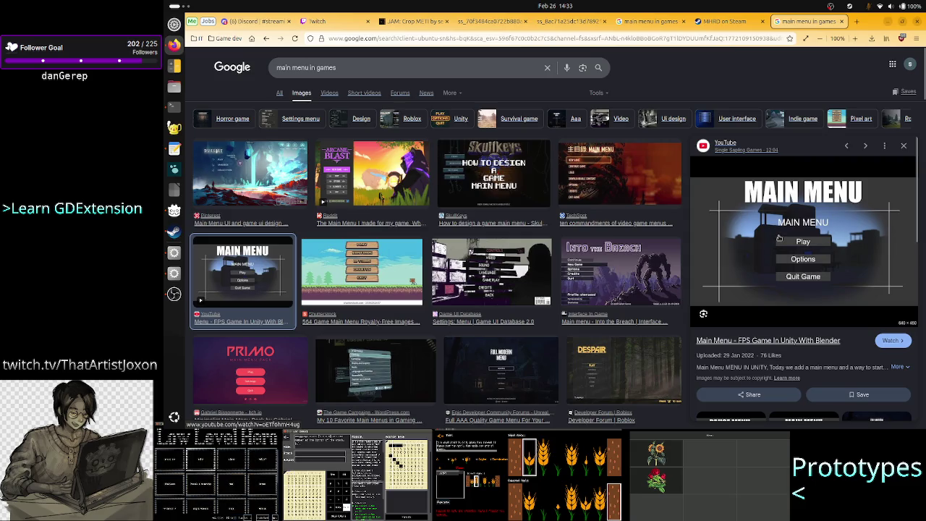
triple_click(348, 68)
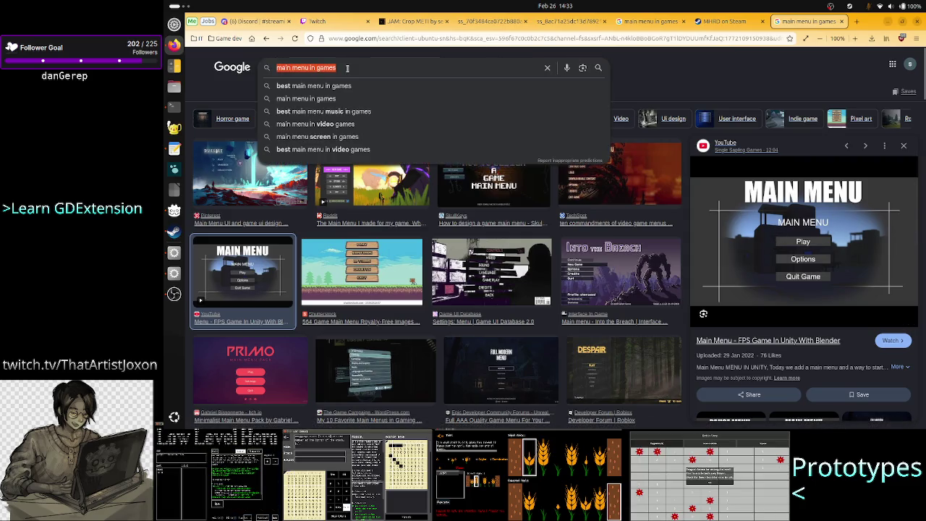
key("BackSpace")
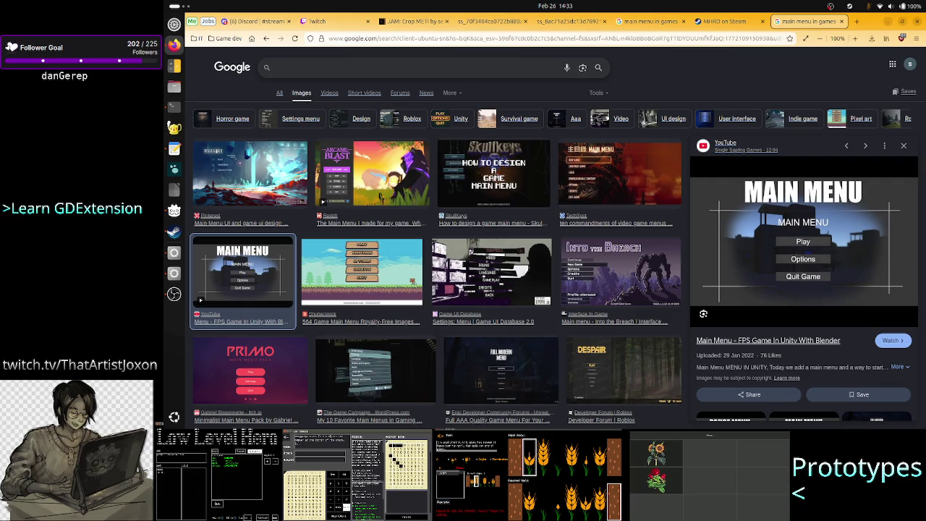
Clear the 'tis-100' library search, glance at SINKR 2, then filter by 'sinkr' and open SINKR
left_click(174, 231)
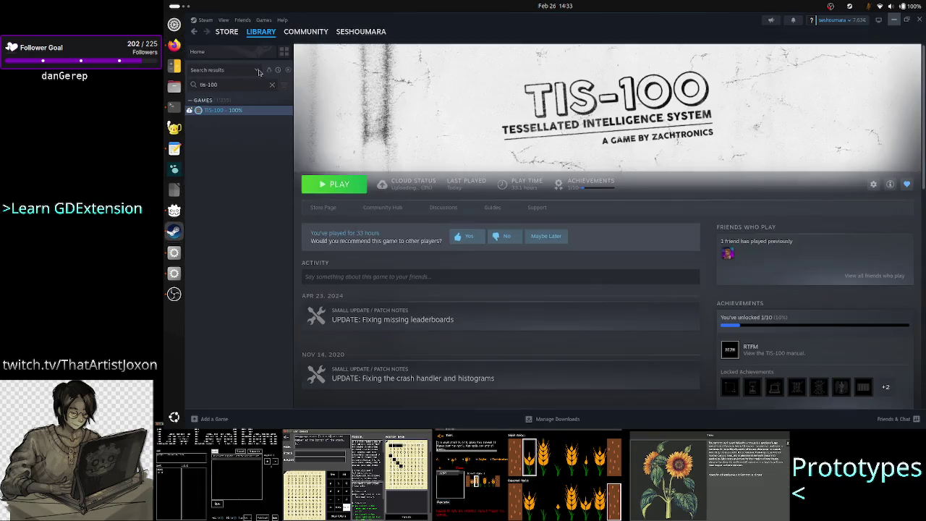
left_click(230, 84)
key("BackSpace")
key("BackSpace")
key("BackSpace")
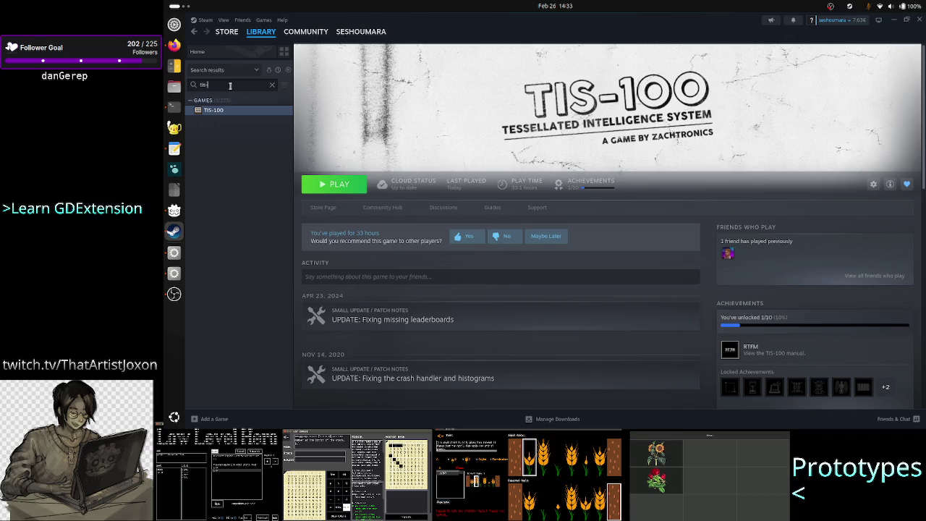
key("BackSpace")
key("BackSpace")
key("BackSpace")
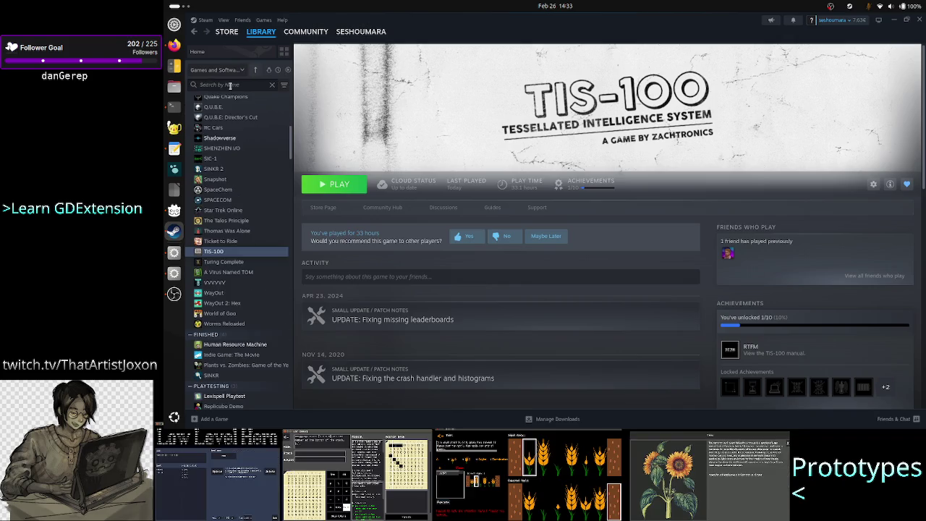
left_click(235, 168)
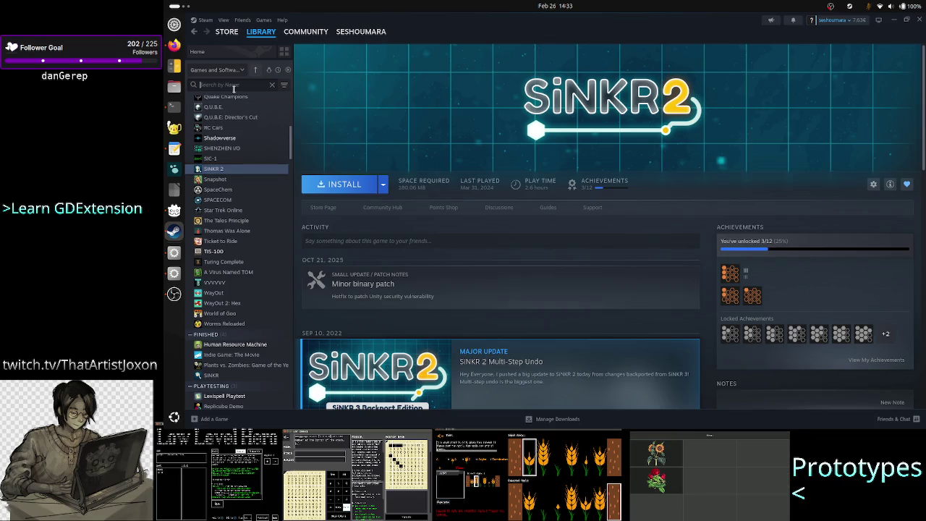
type("sinkr")
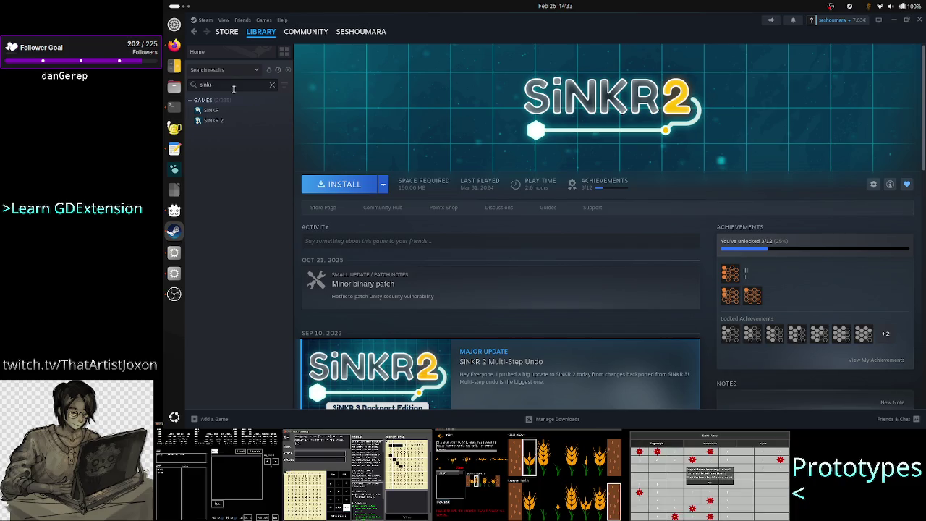
left_click(231, 112)
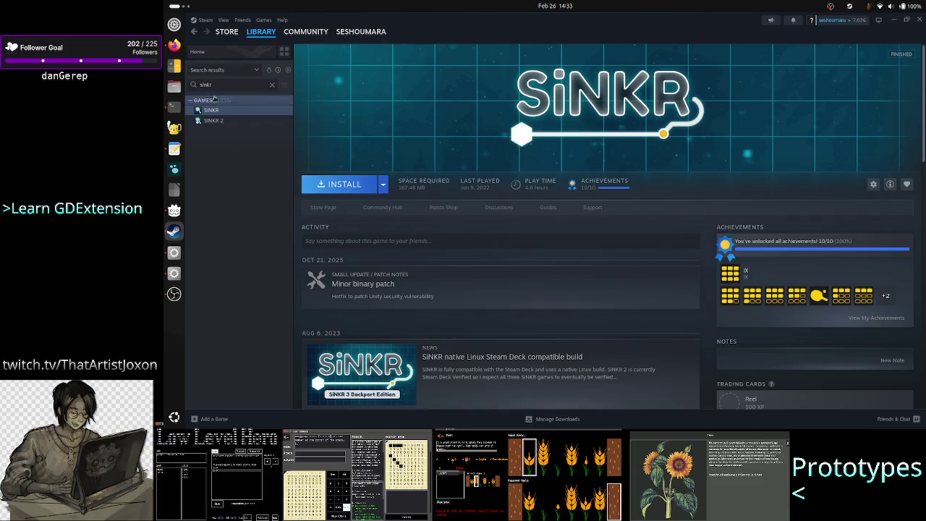
Search images for 'sinkr main menu', scroll the results, then go back to Steam
left_click(167, 47)
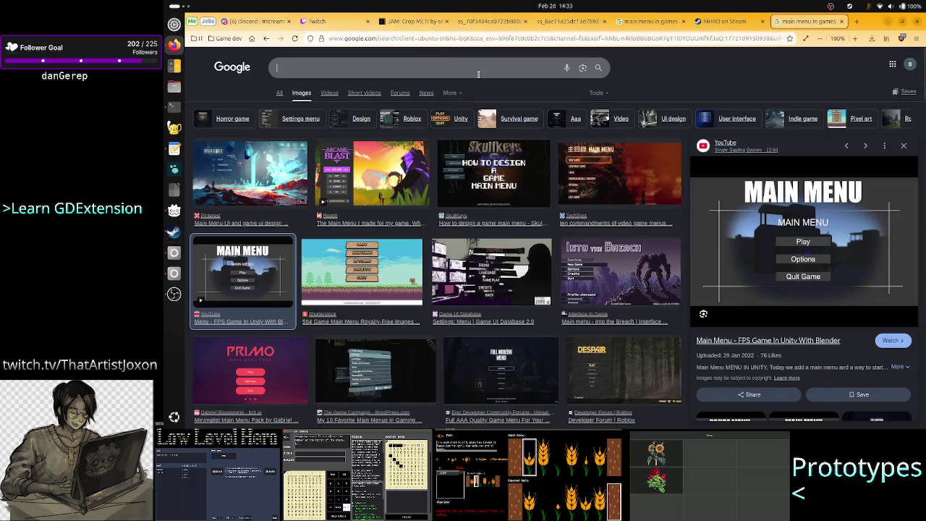
type("sinkr ma")
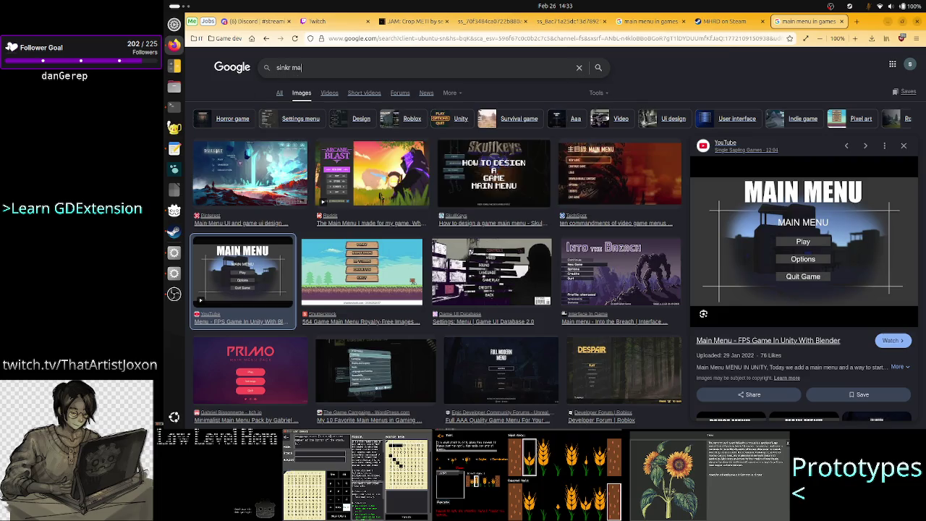
type("in menu")
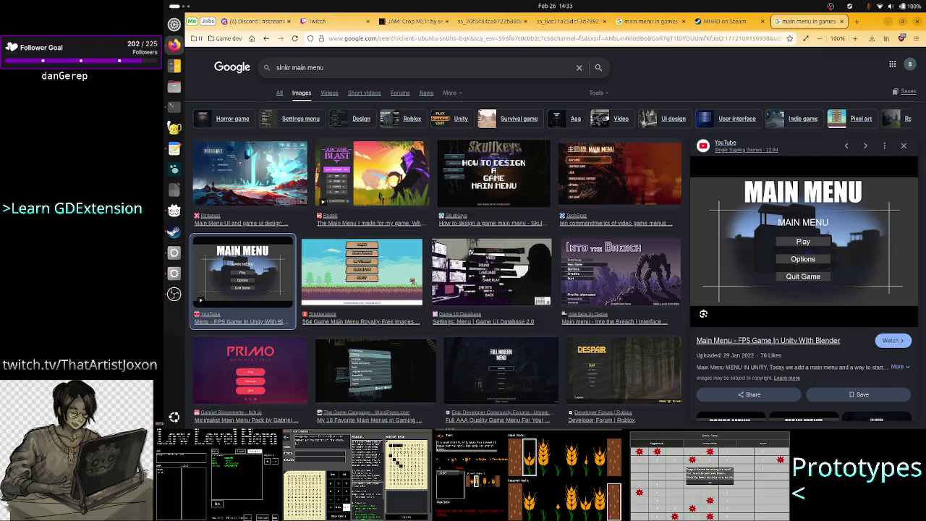
key("Return")
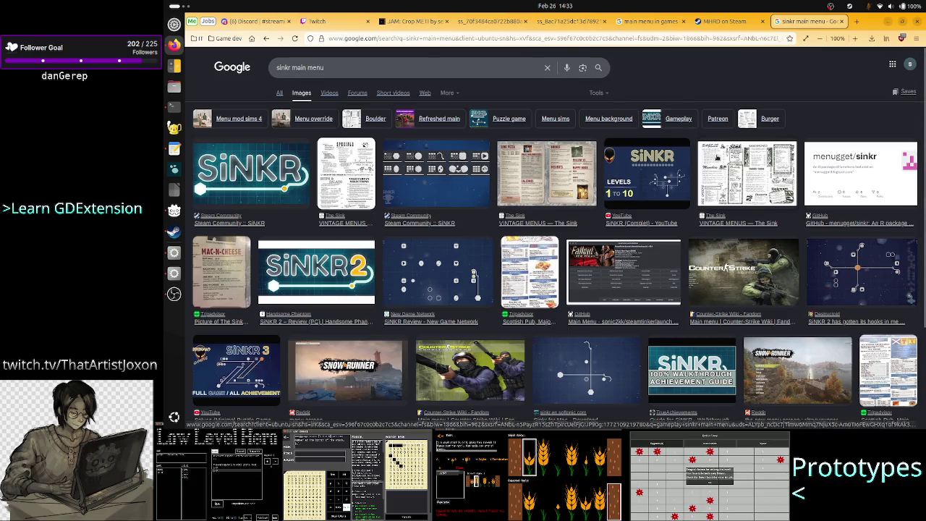
scroll(681, 269, "down", 1)
scroll(681, 268, "down", 2)
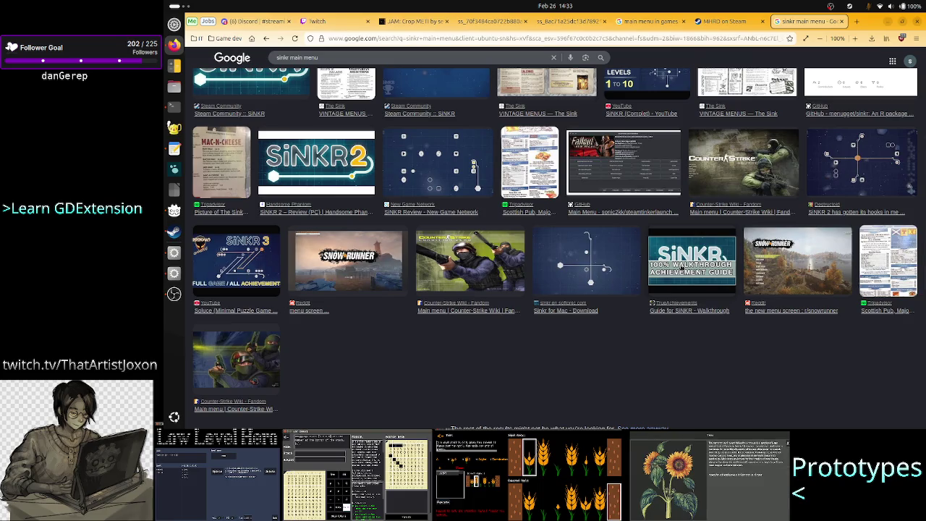
scroll(671, 256, "up", 3)
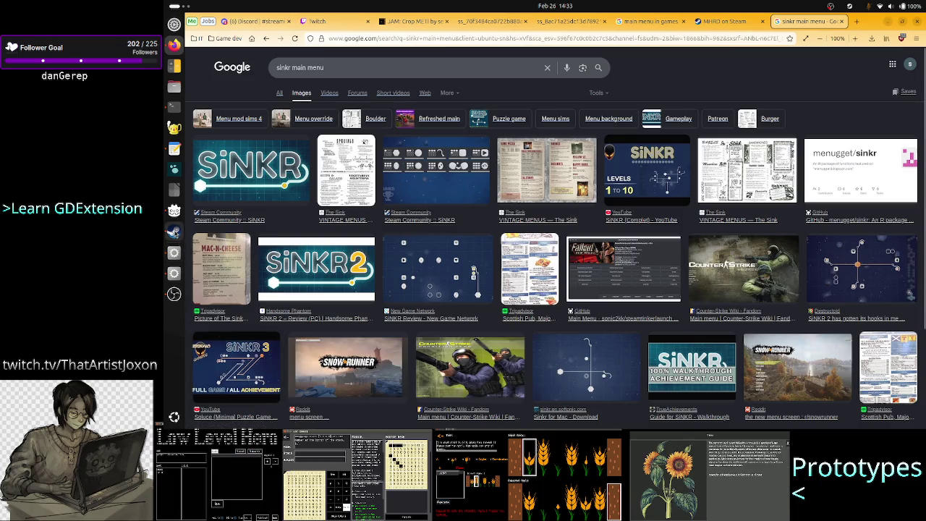
left_click(174, 232)
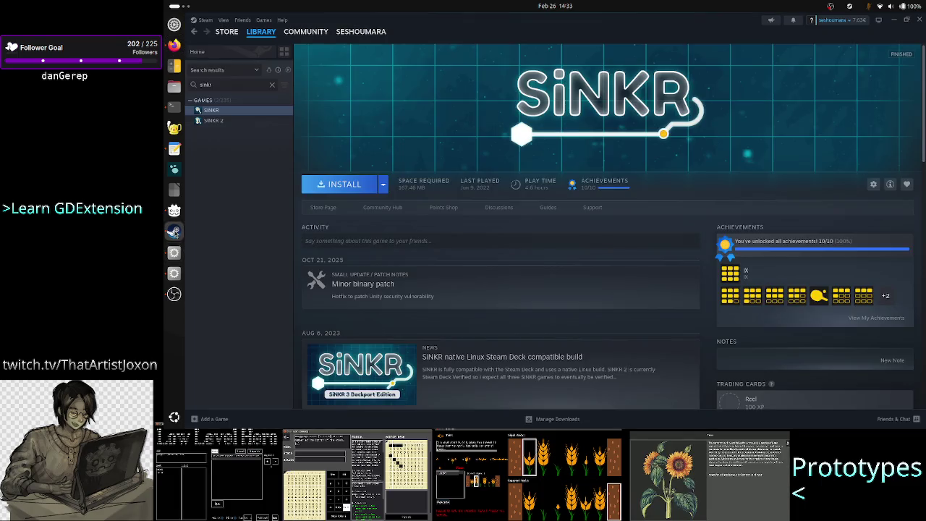
Clear the library search, view the Osmos and SIC-1 pages, then return to the browser
left_click(272, 84)
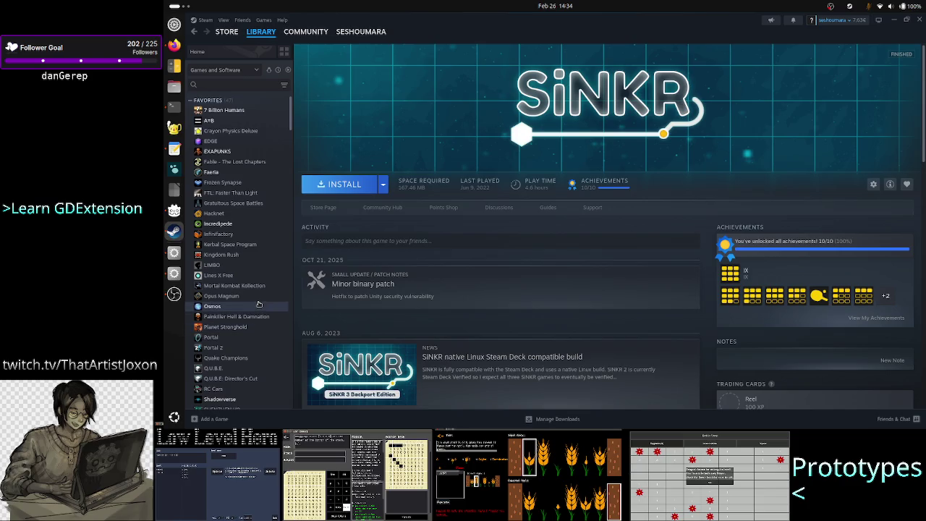
left_click(258, 305)
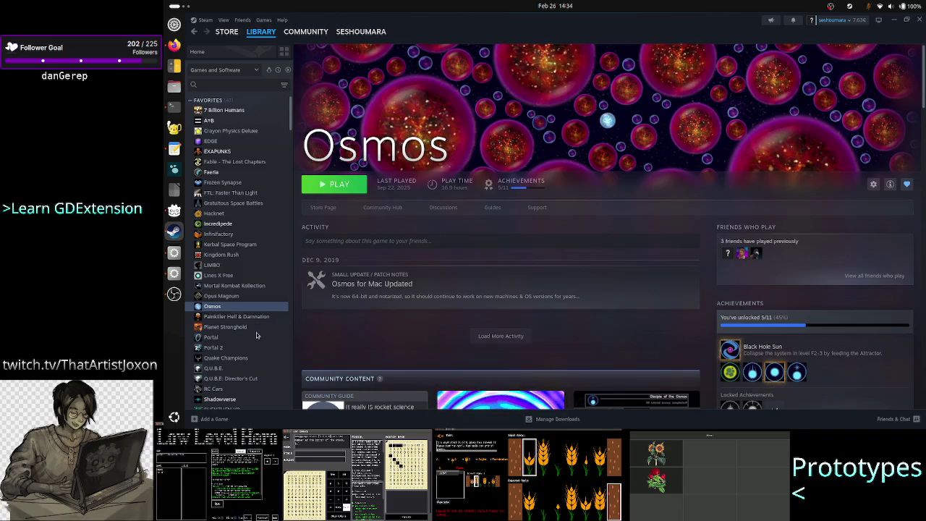
scroll(251, 354, "down", 3)
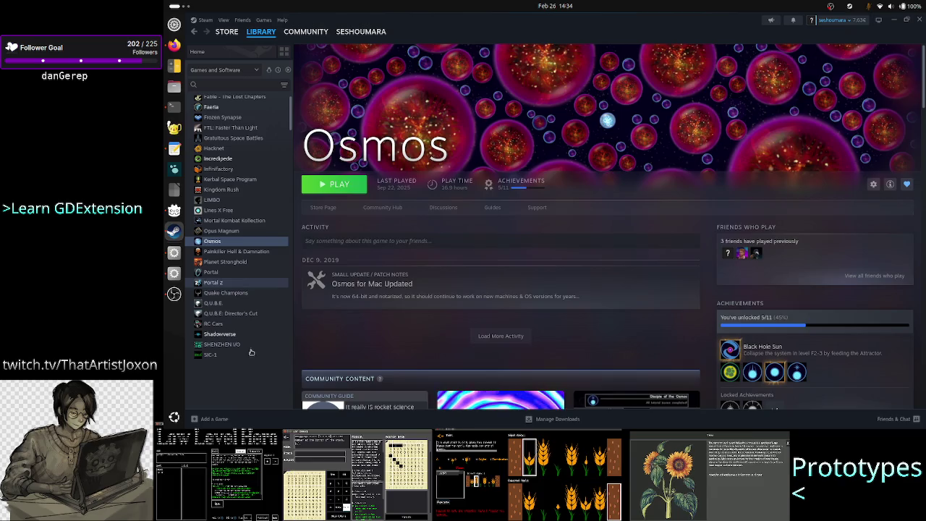
scroll(251, 319, "down", 2)
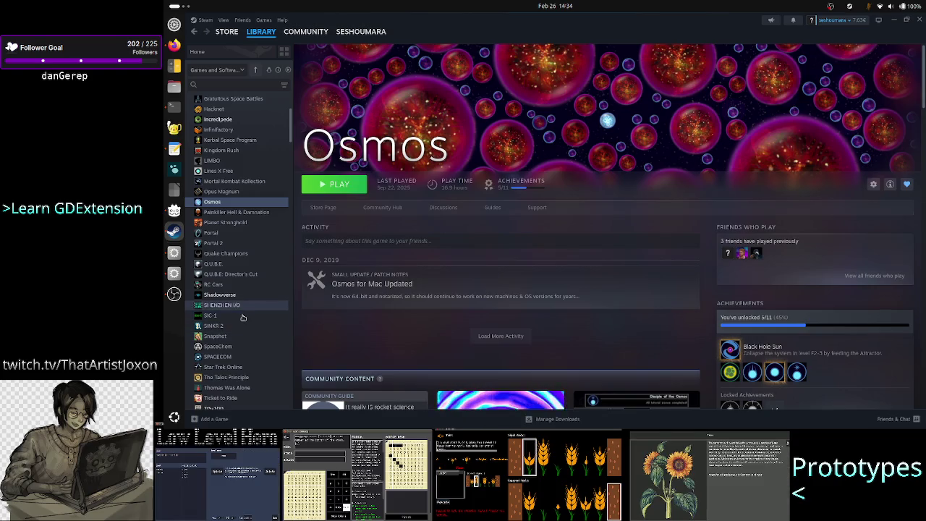
left_click(243, 318)
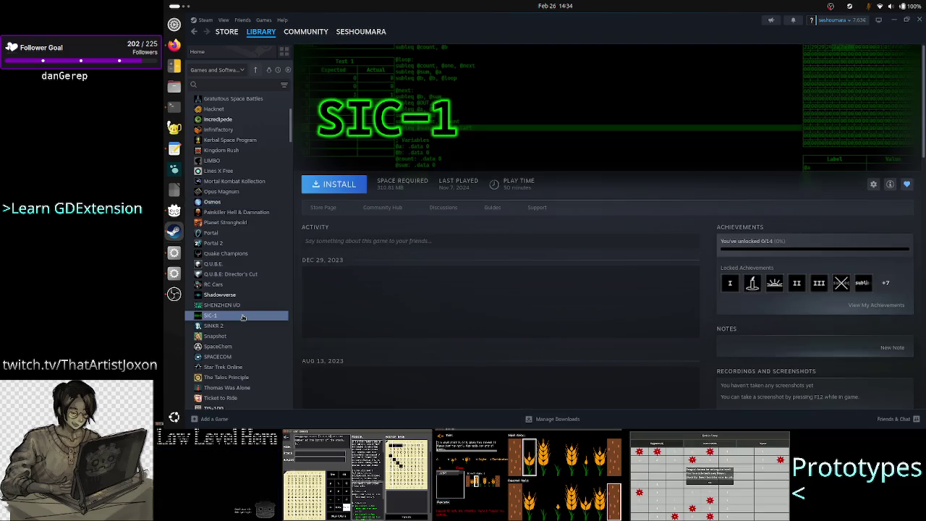
left_click(179, 49)
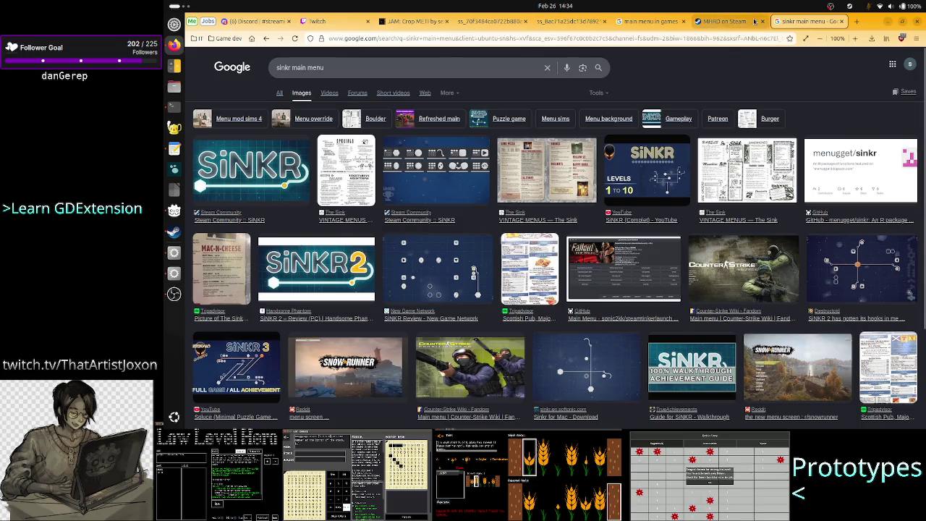
Search the Steam store for 'sic-1', open its store page, and view the first screenshot full screen
left_click(724, 21)
left_click(740, 95)
type("sic-1")
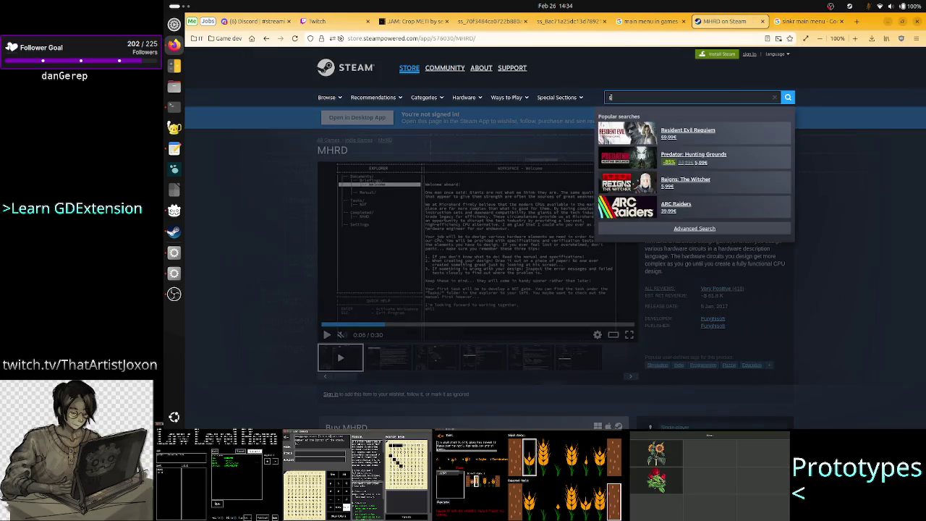
key("Return")
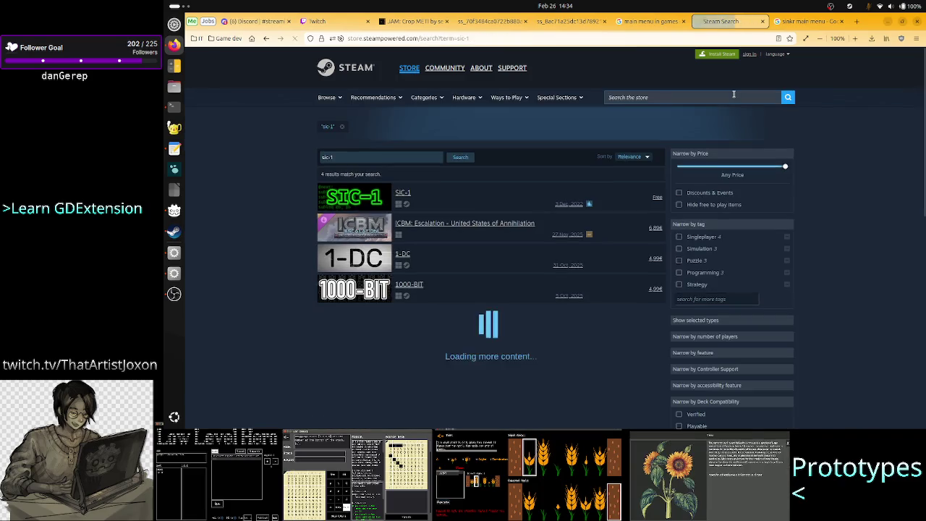
left_click(440, 203)
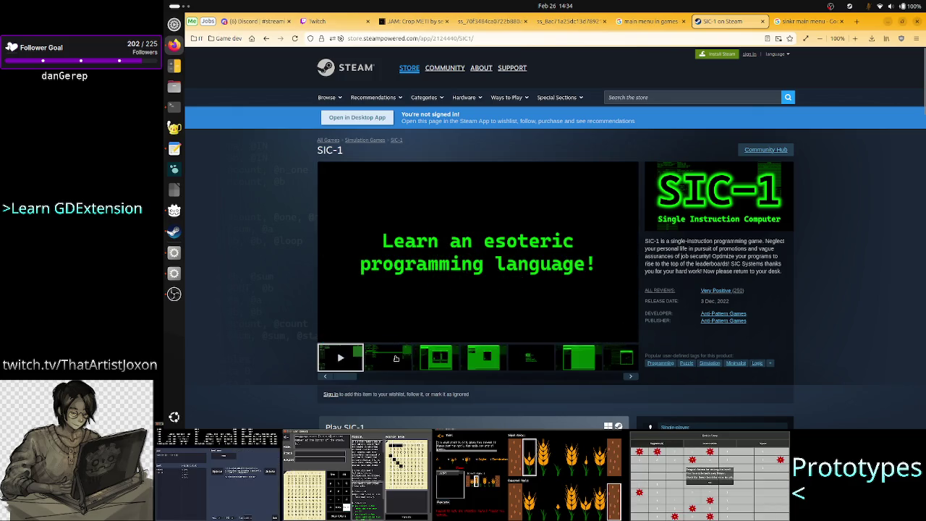
left_click(396, 360)
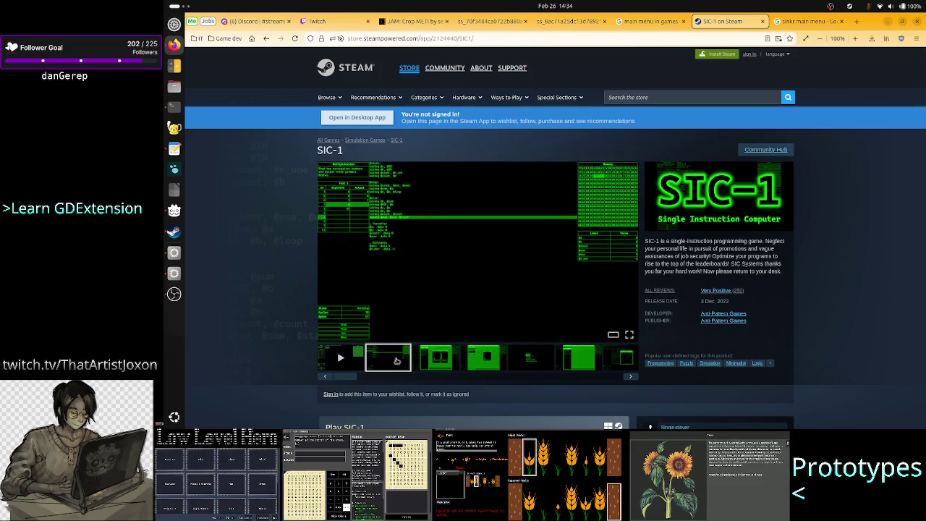
left_click(631, 335)
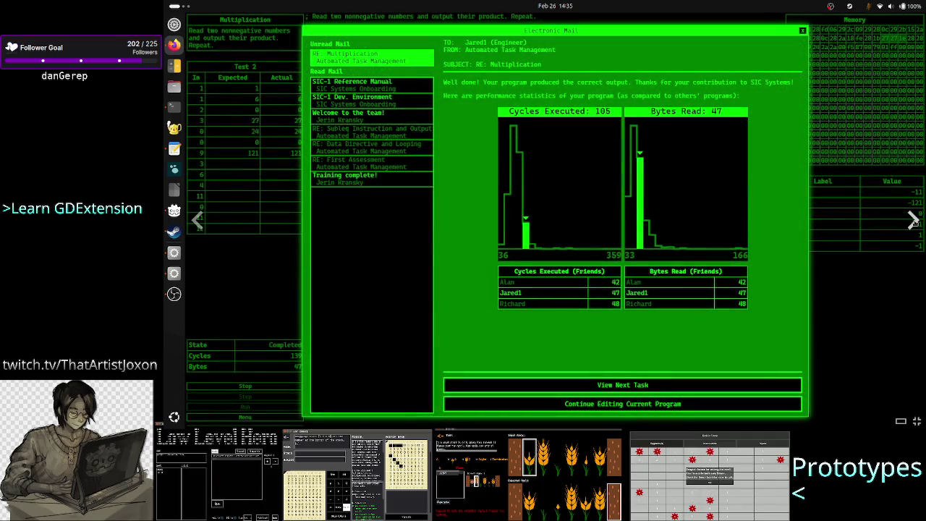
Leave the full-screen SIC-1 screenshots and return to the store page
key("Escape")
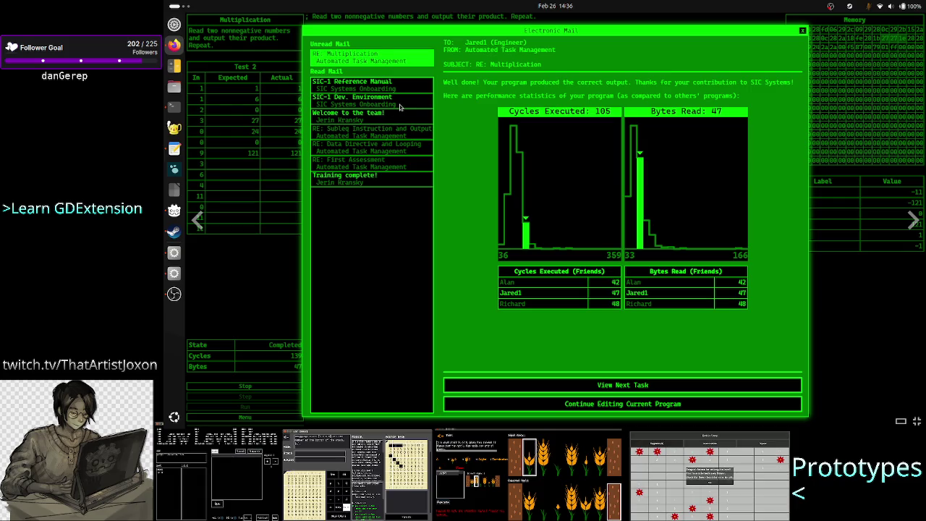
key("alt+Tab")
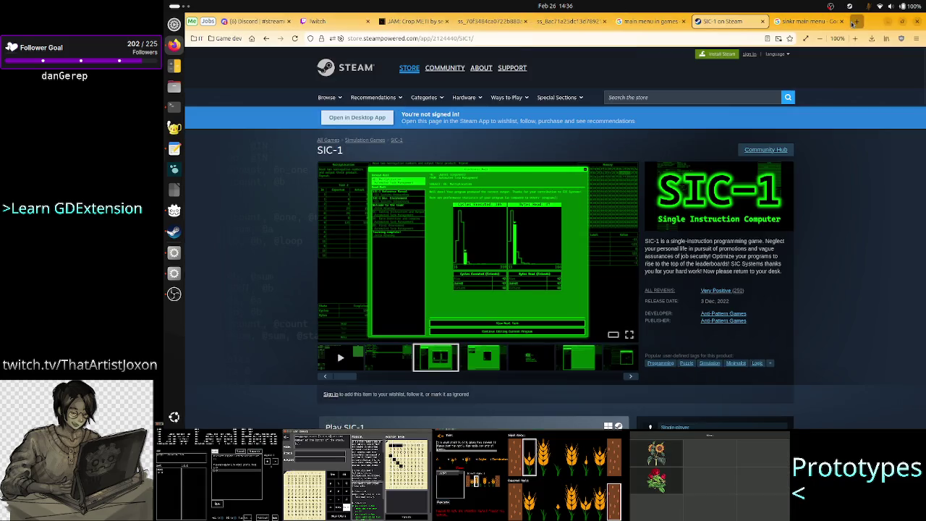
Search Google Images for 'steam shenzhen I/O' in a new tab
left_click(856, 21)
type("shenz")
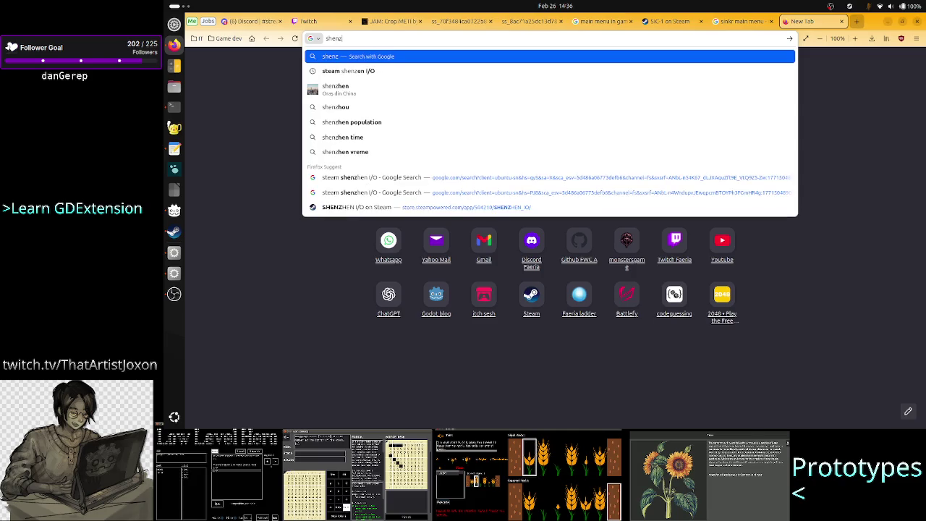
key("Down")
key("Return")
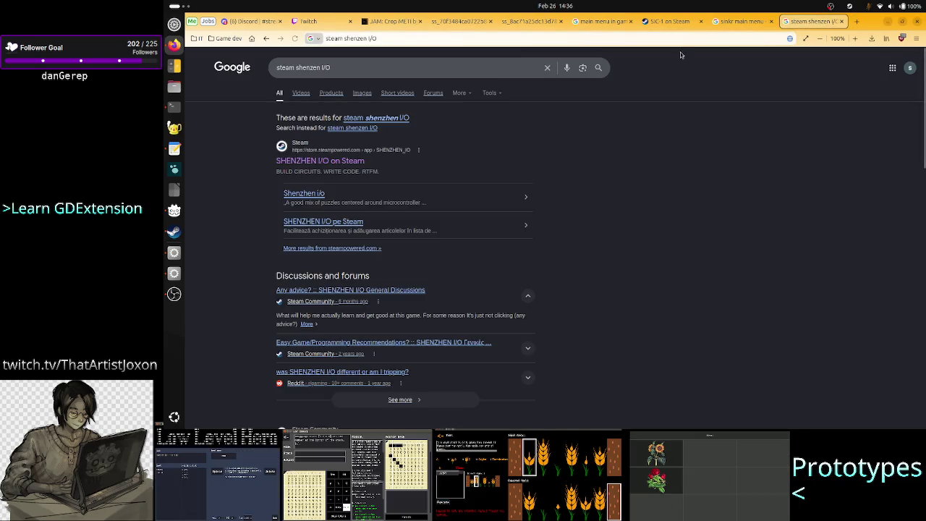
left_click(363, 94)
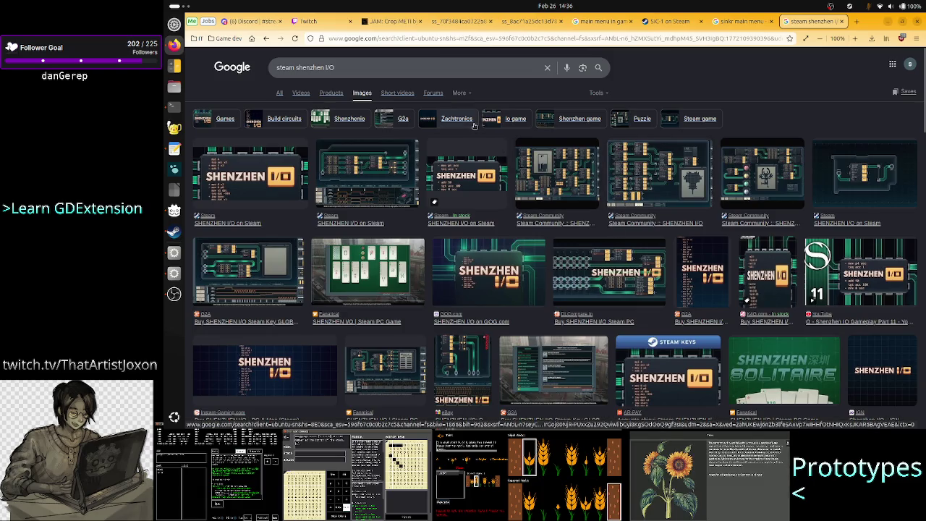
Open the G2A SHENZHEN I/O screenshot in its own tab, close it, and return to the sinkr results
left_click(562, 371)
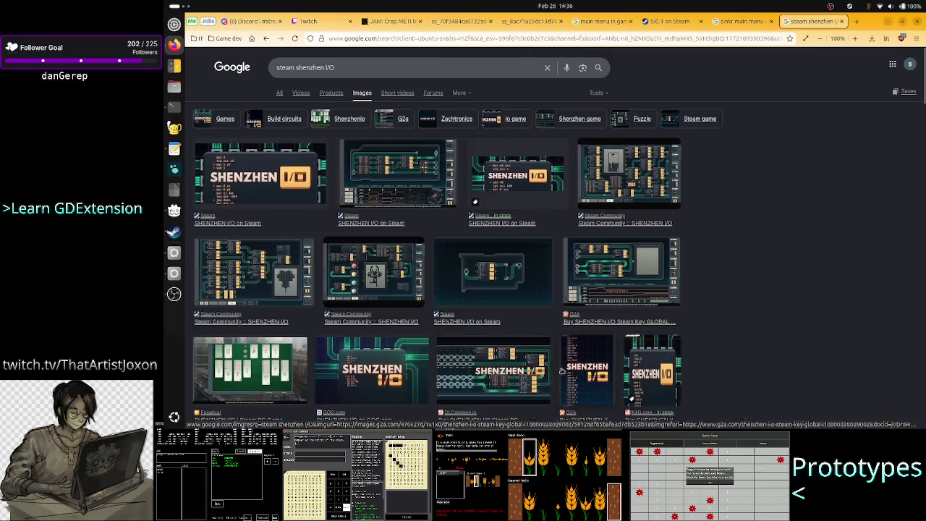
right_click(786, 145)
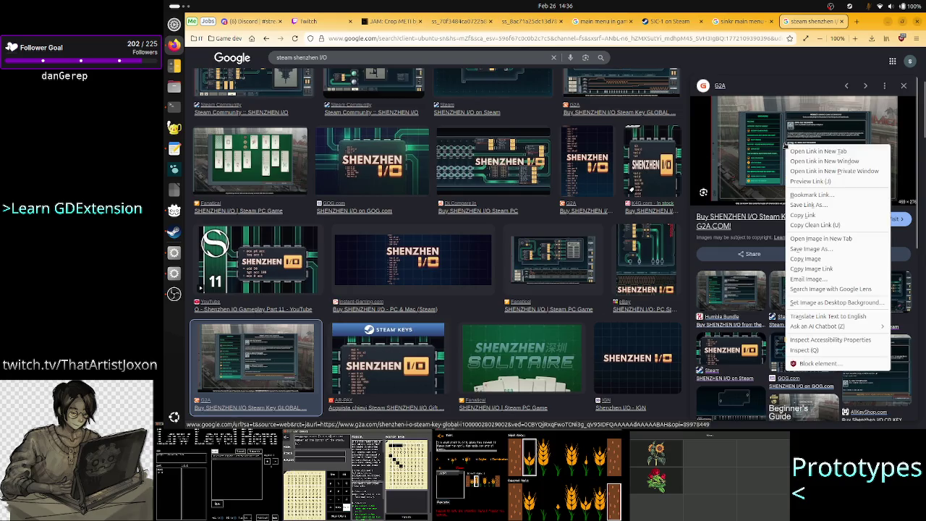
left_click(823, 243)
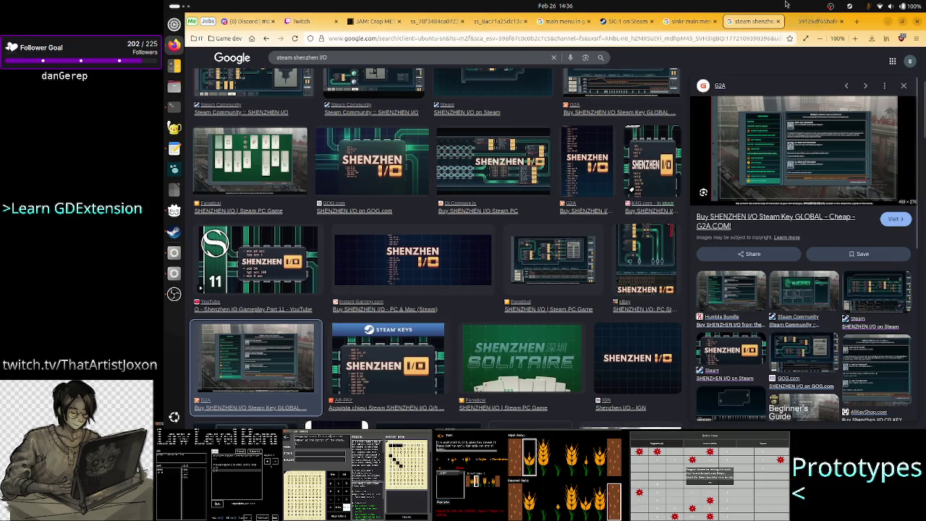
left_click(814, 21)
scroll(571, 198, "up", 6, "ctrl")
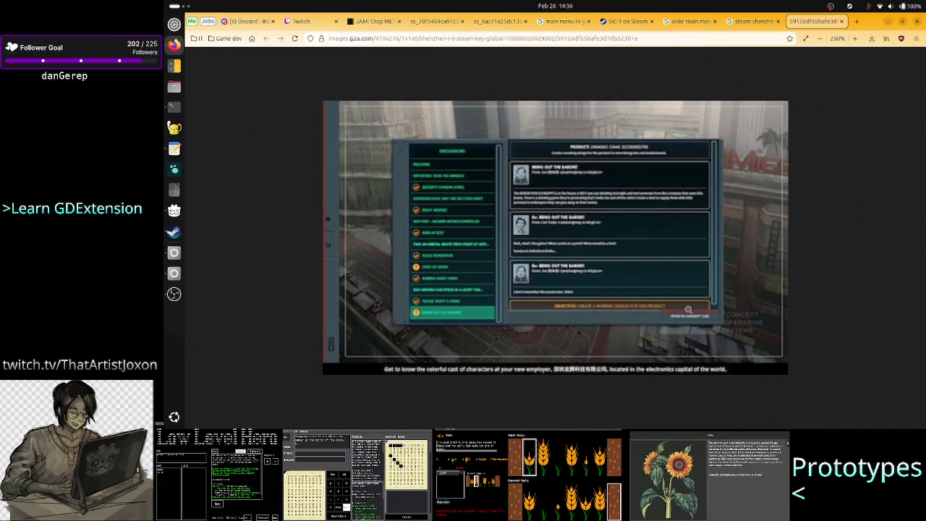
left_click(840, 21)
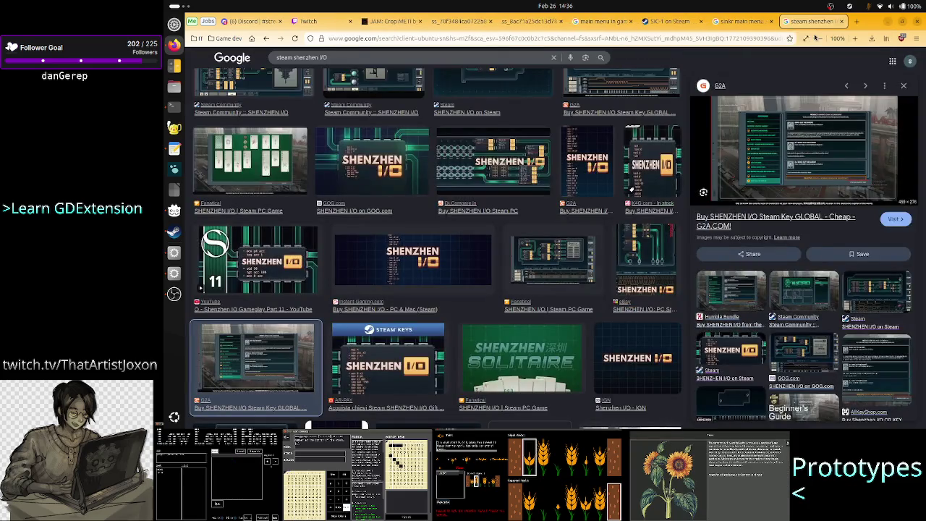
left_click(738, 21)
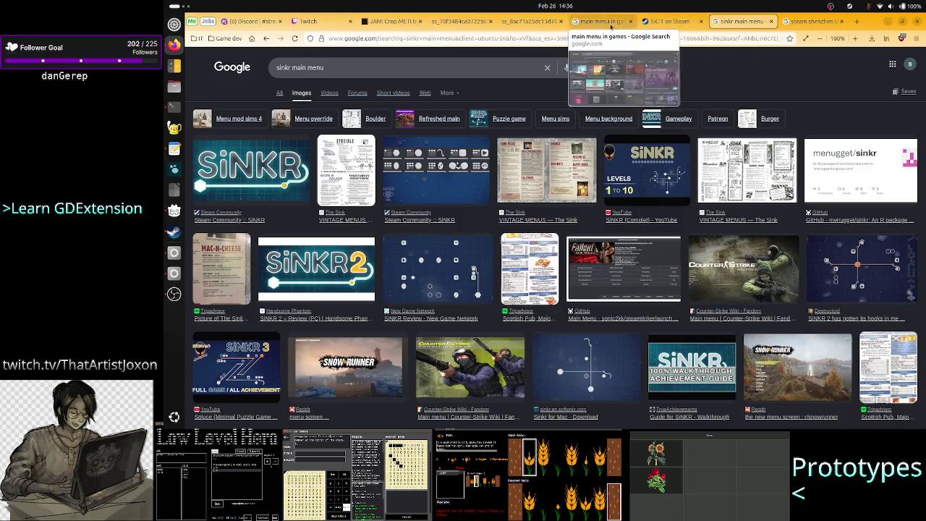
Page through four more SIC-1 screenshots full screen on its store page, then exit
left_click(666, 22)
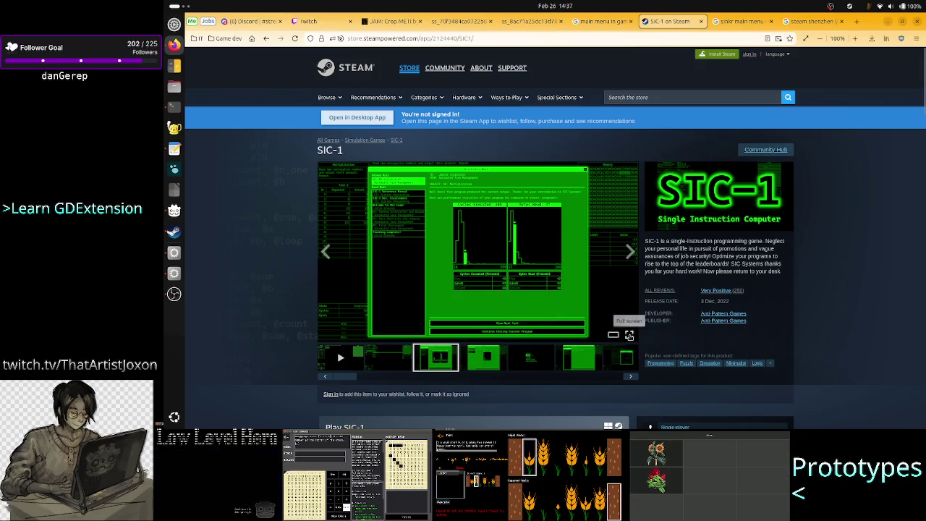
left_click(629, 335)
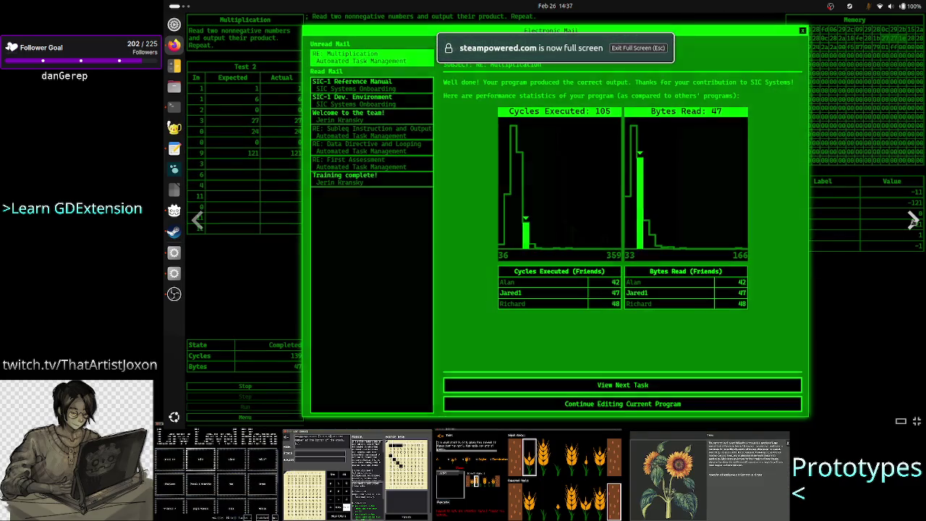
left_click(913, 221)
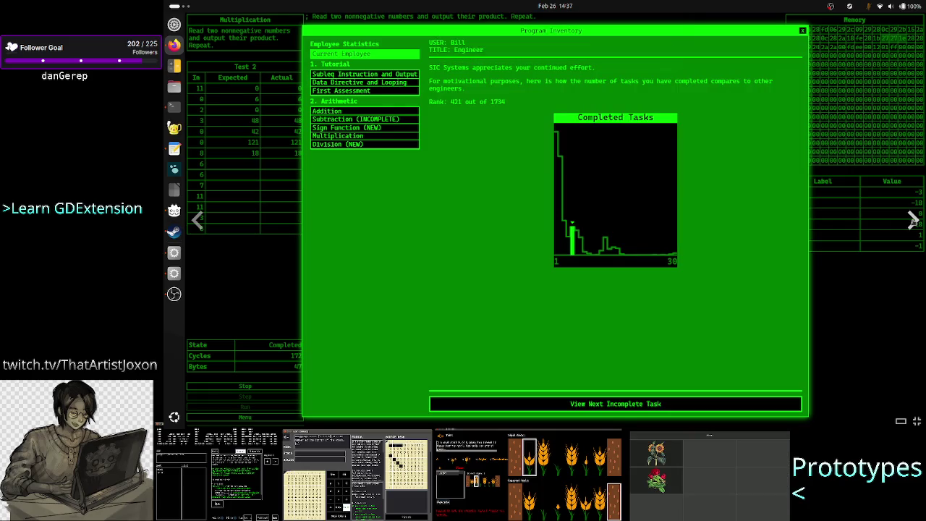
left_click(914, 221)
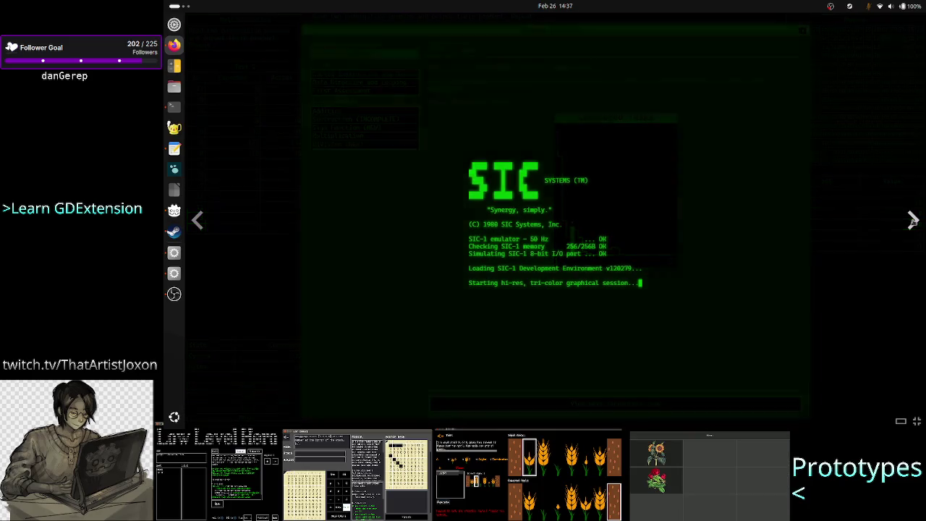
left_click(914, 221)
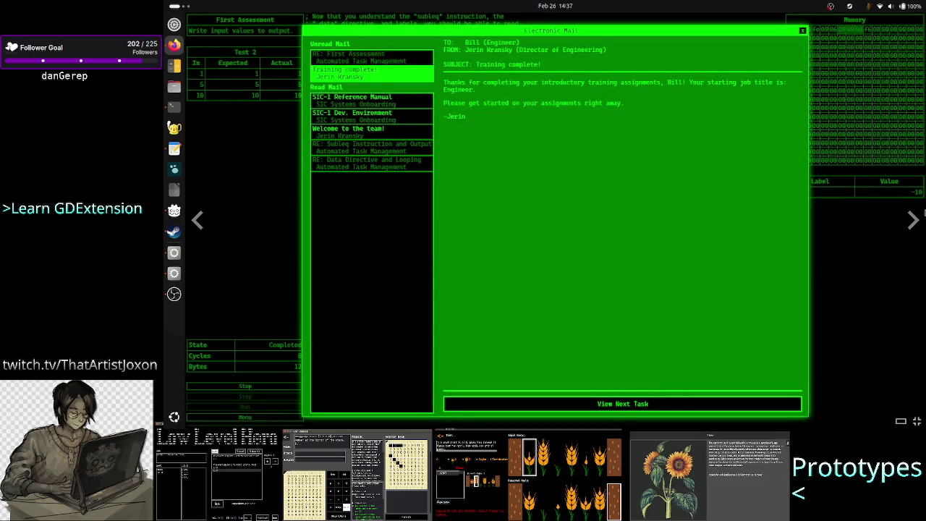
left_click(913, 221)
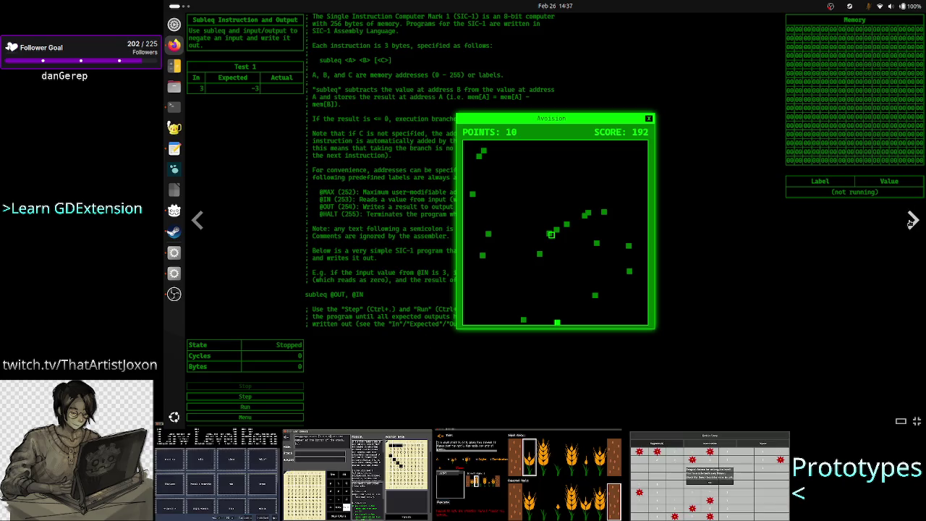
left_click(688, 257)
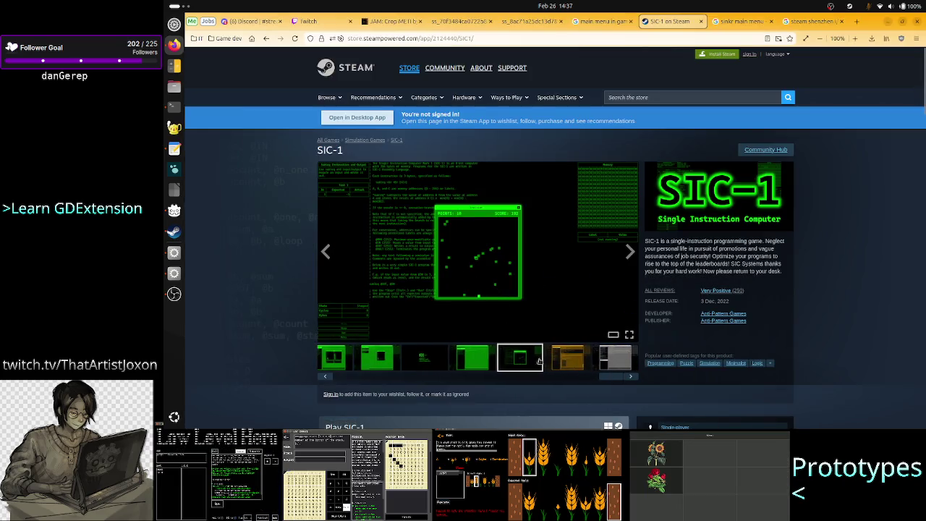
Start a web search for 'sic-1 main menu' in a new tab
scroll(476, 341, "down", 10)
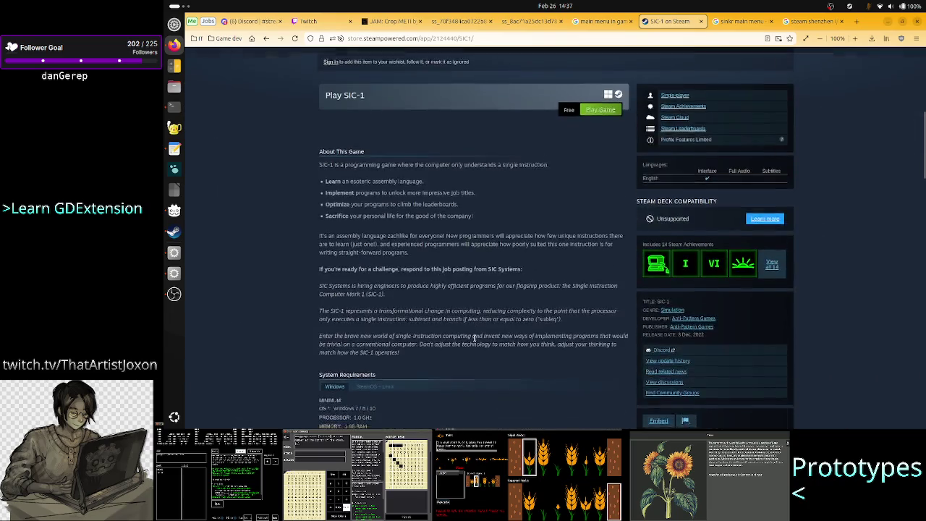
scroll(474, 338, "up", 10)
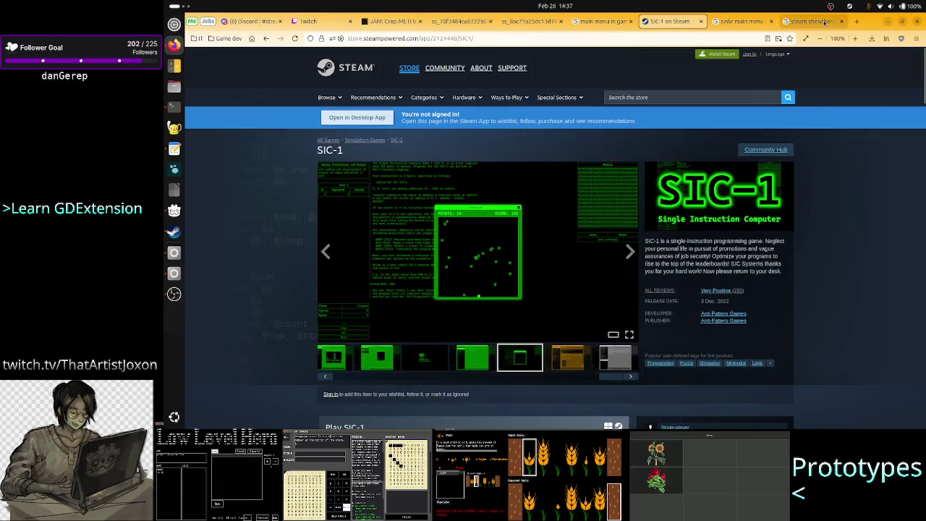
left_click(860, 22)
type("sic-1")
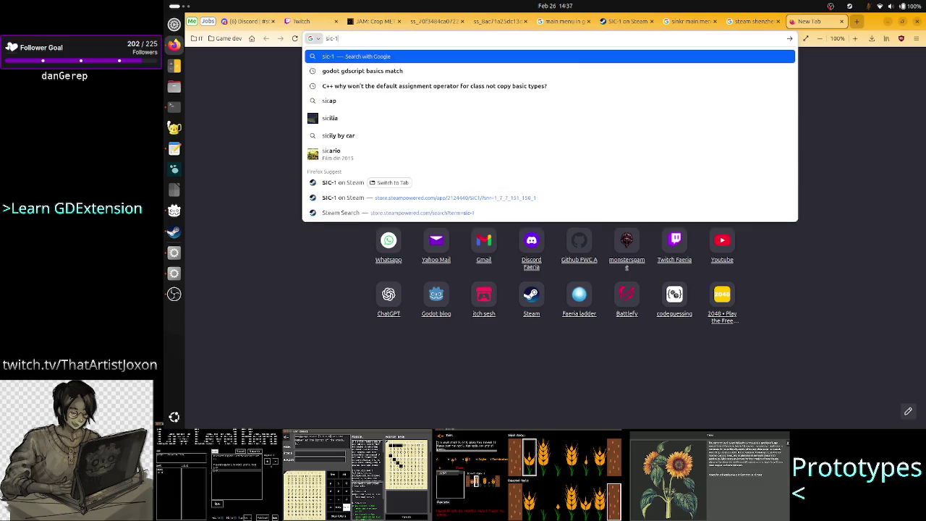
type(" main menu")
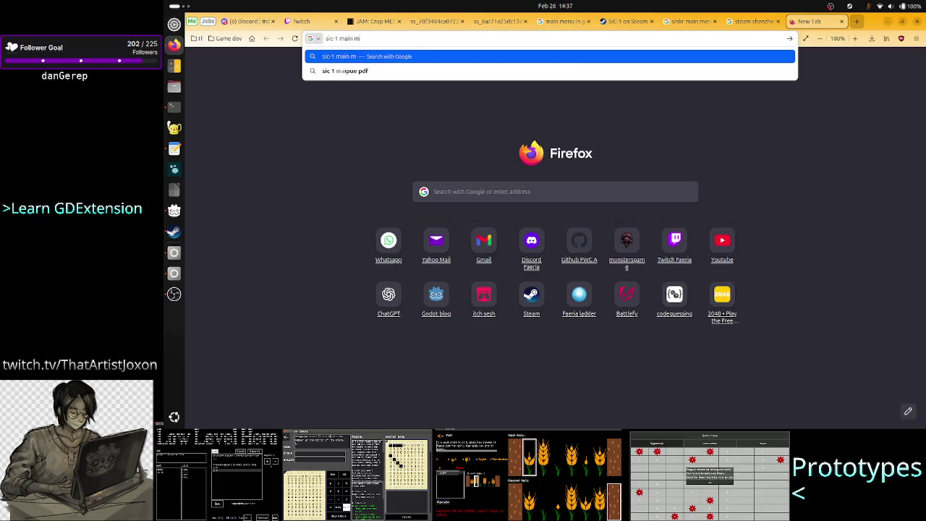
Search Google Images for 'sic-1 main menu' and preview the 'Assembly with just one instruction (SIC-1)' video
key("Return")
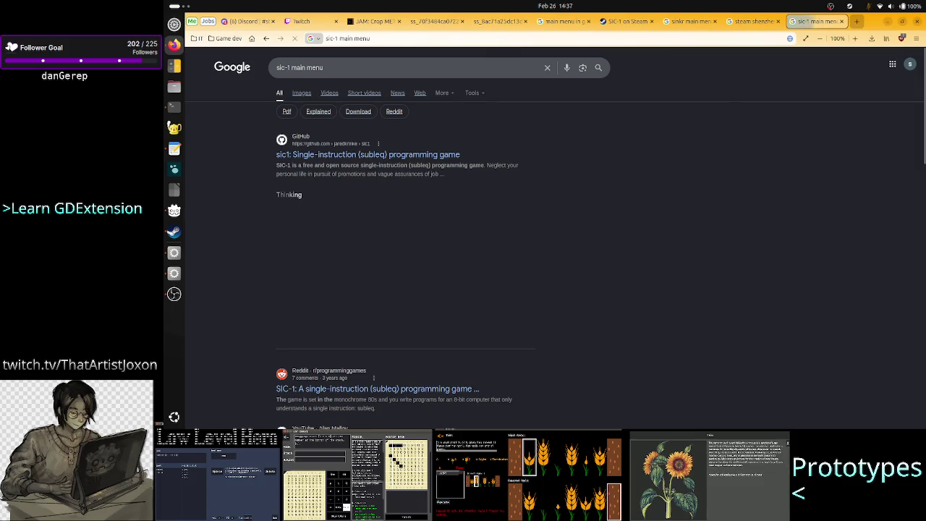
left_click(302, 93)
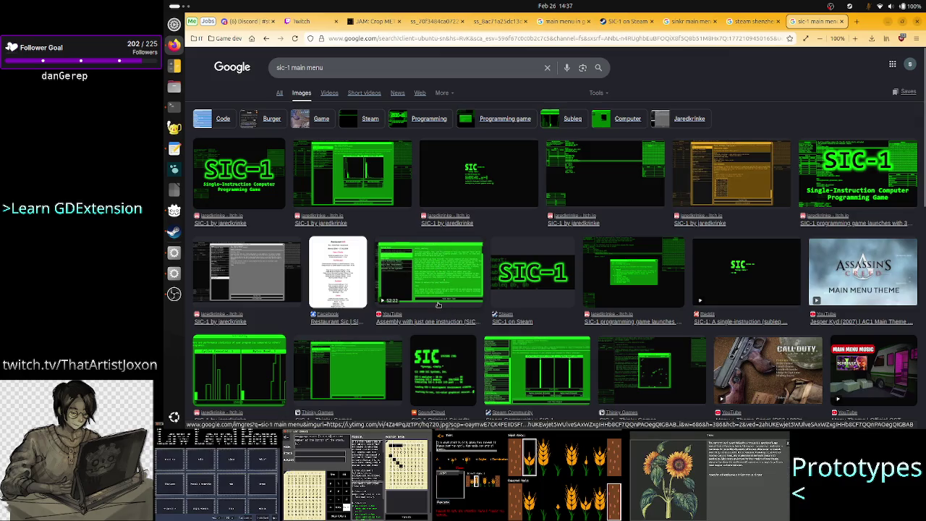
scroll(438, 305, "down", 3)
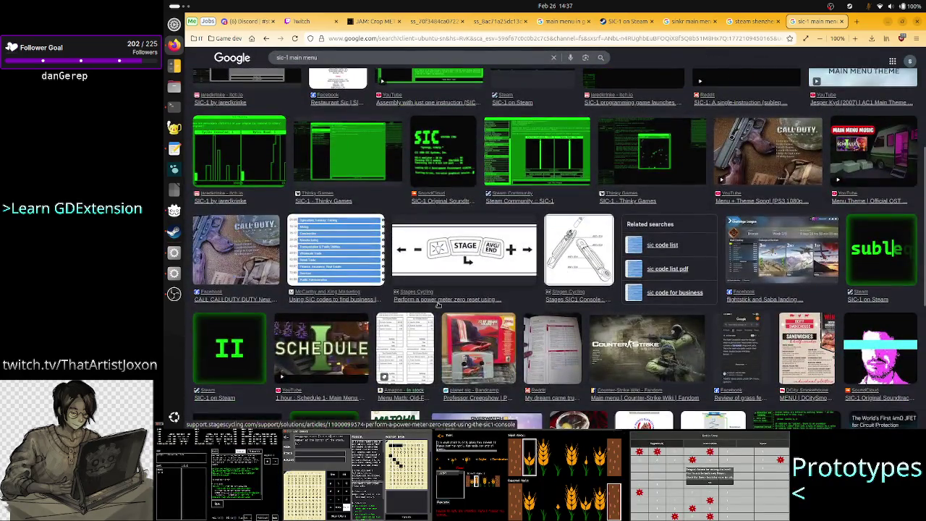
scroll(438, 305, "down", 2)
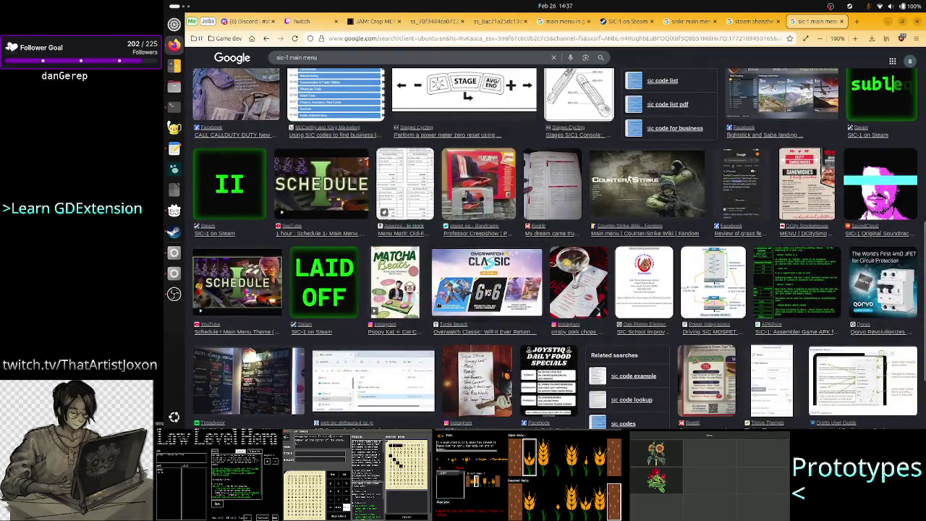
scroll(438, 305, "down", 1)
scroll(438, 304, "up", 10)
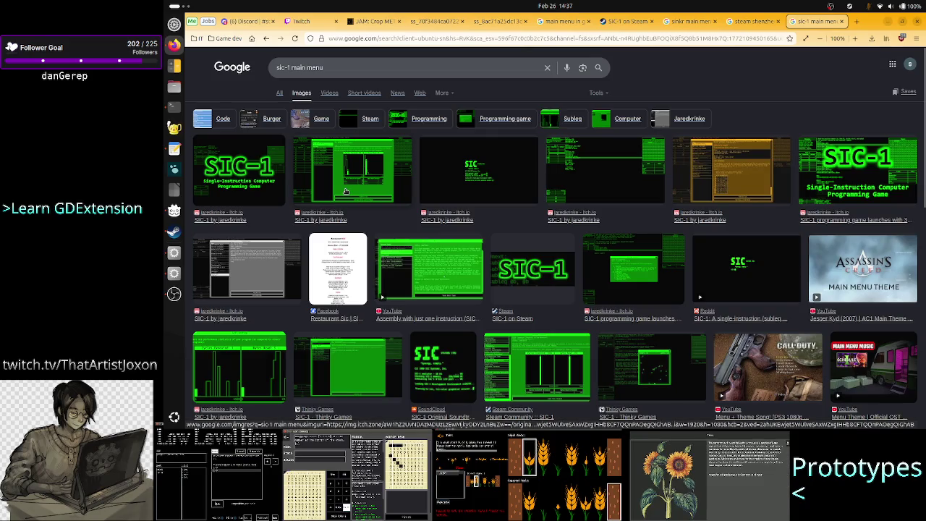
left_click(441, 270)
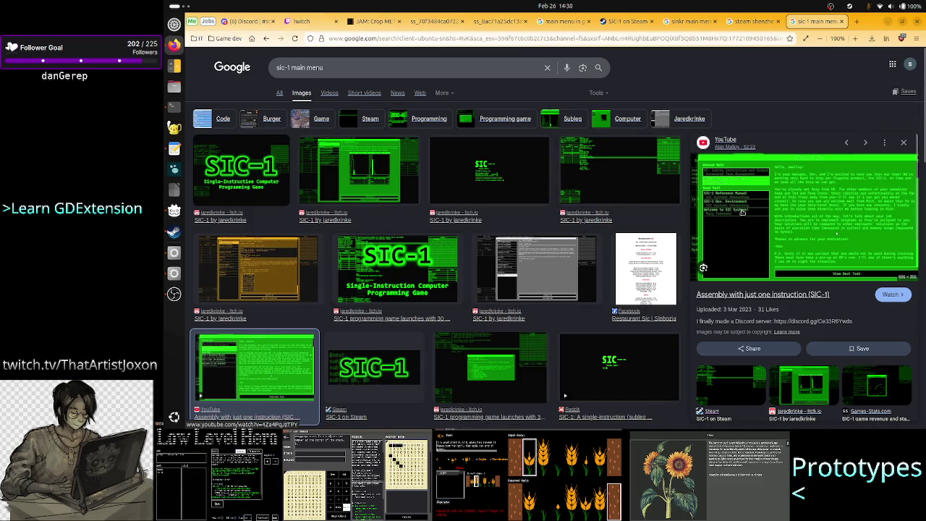
Close the sic-1, sinkr and SHENZHEN I/O image-search tabs, keeping the SIC-1 Steam page, and return to the terminal
left_click(841, 22)
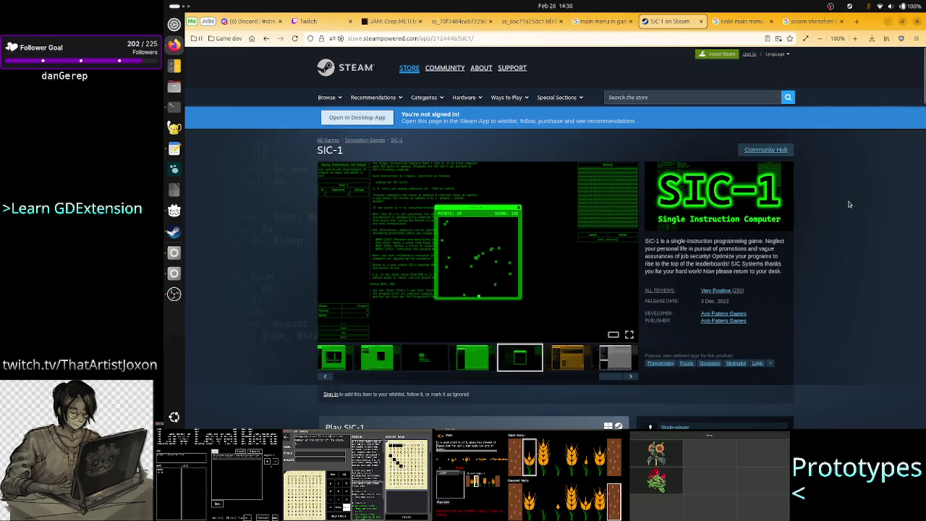
key("alt+Tab")
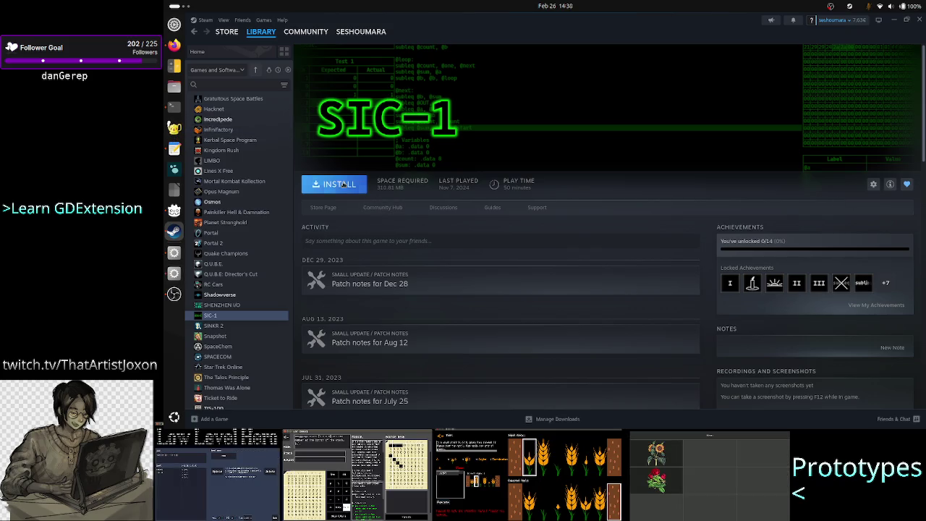
left_click(169, 112)
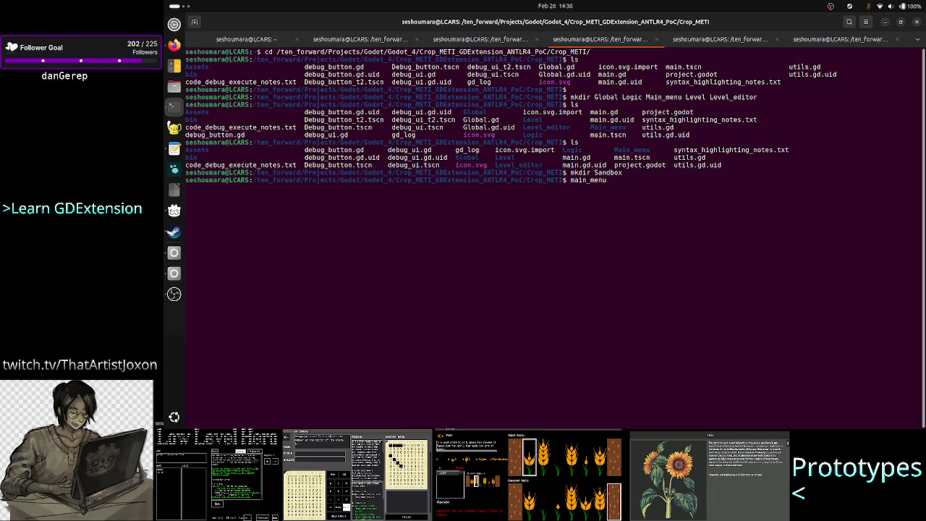
left_click(174, 45)
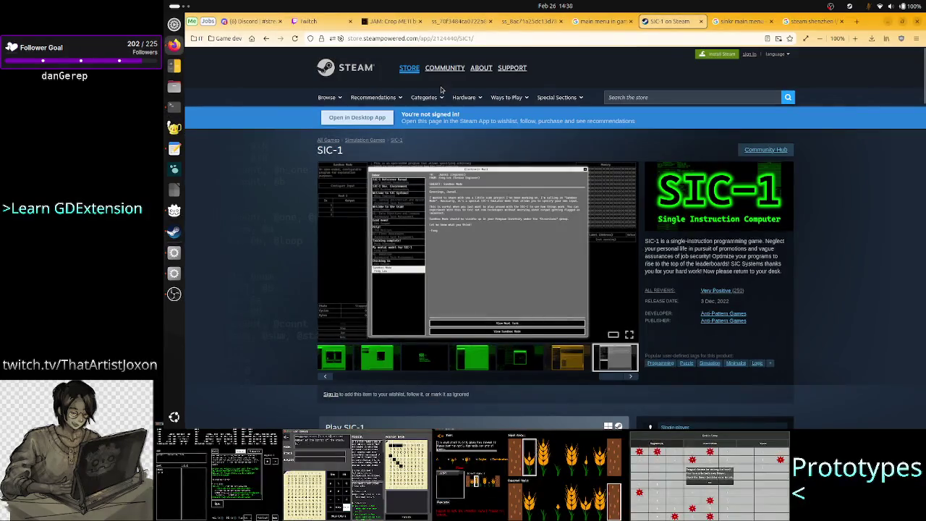
left_click(738, 21)
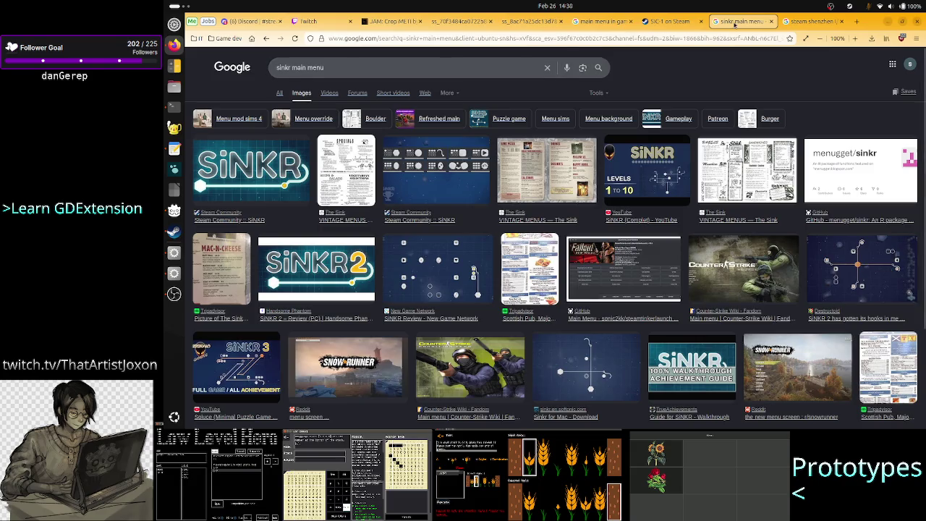
left_click(771, 23)
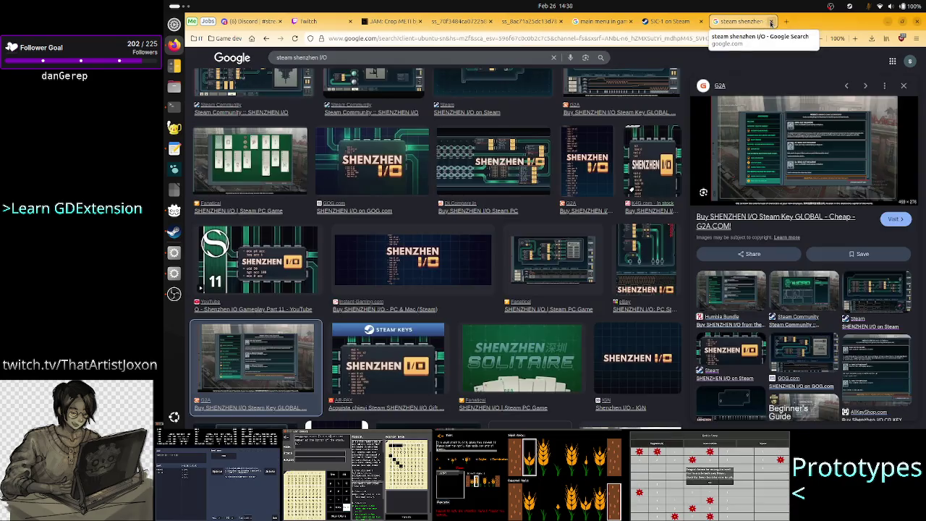
left_click(772, 23)
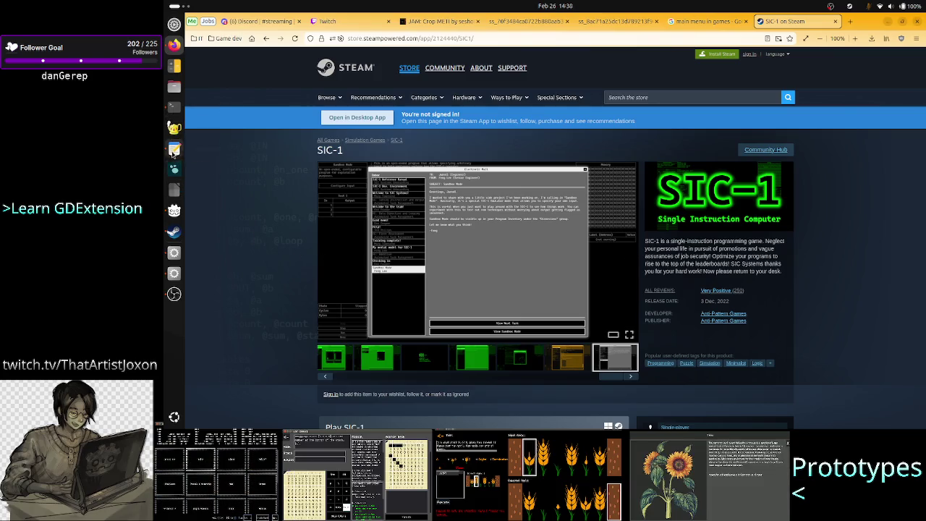
left_click(174, 108)
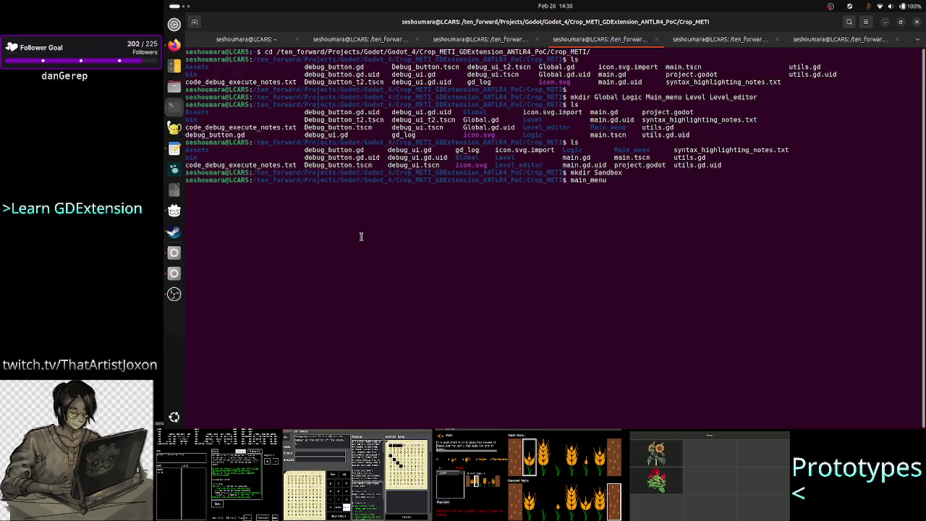
Erase the half-typed '+ level select' note, clear the screen and run ls in Crop_METI
type(" + leve")
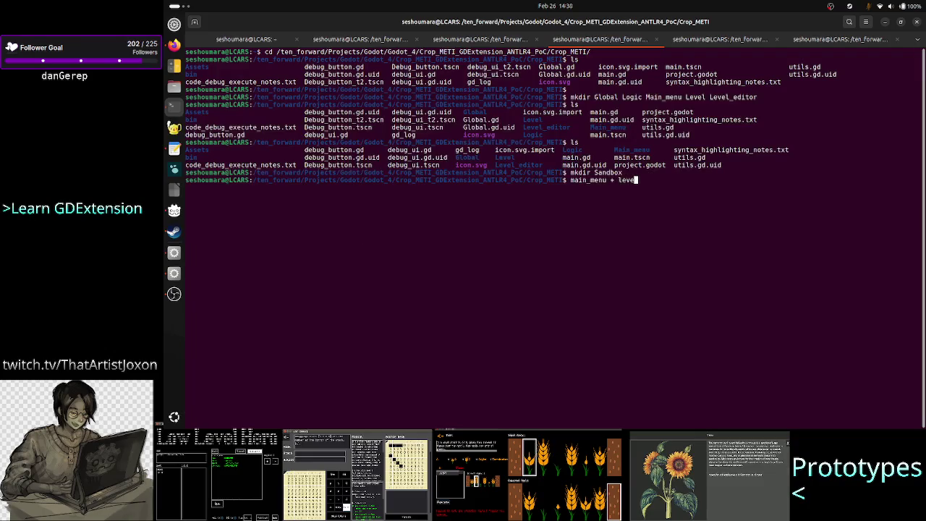
type("l select")
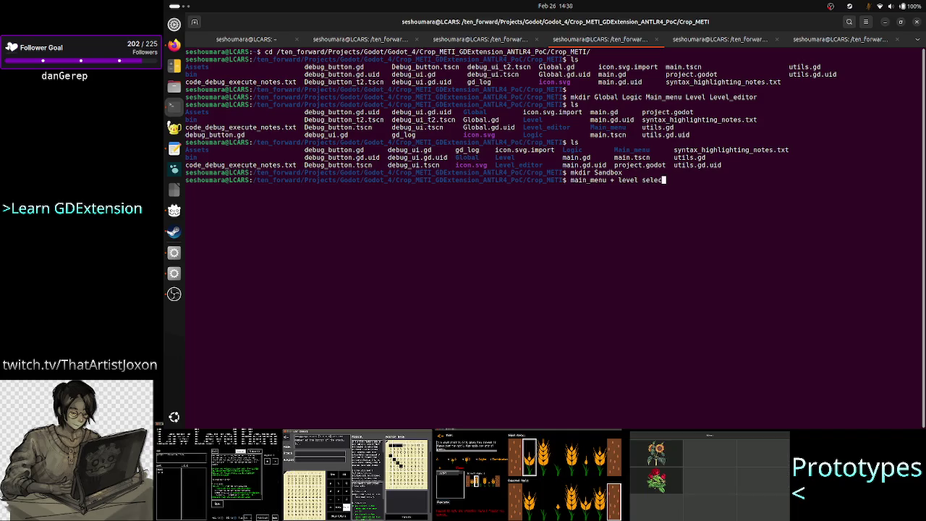
key("BackSpace")
key("BackSpace")
key("BackSpace")
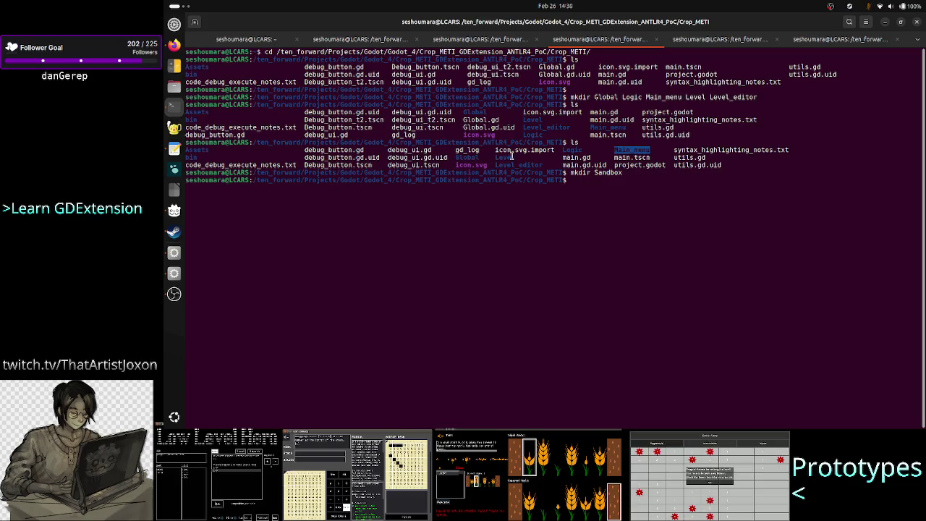
left_click(629, 203)
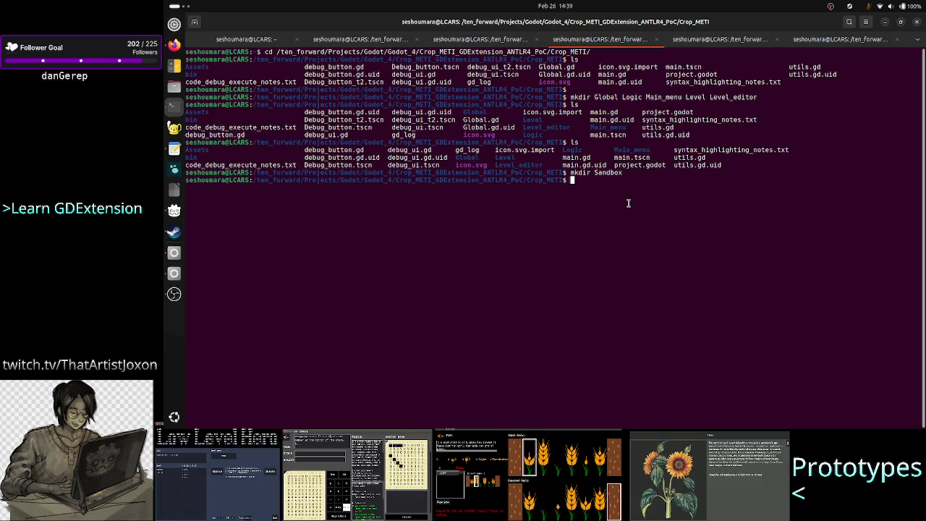
type("ls")
key("ctrl+l")
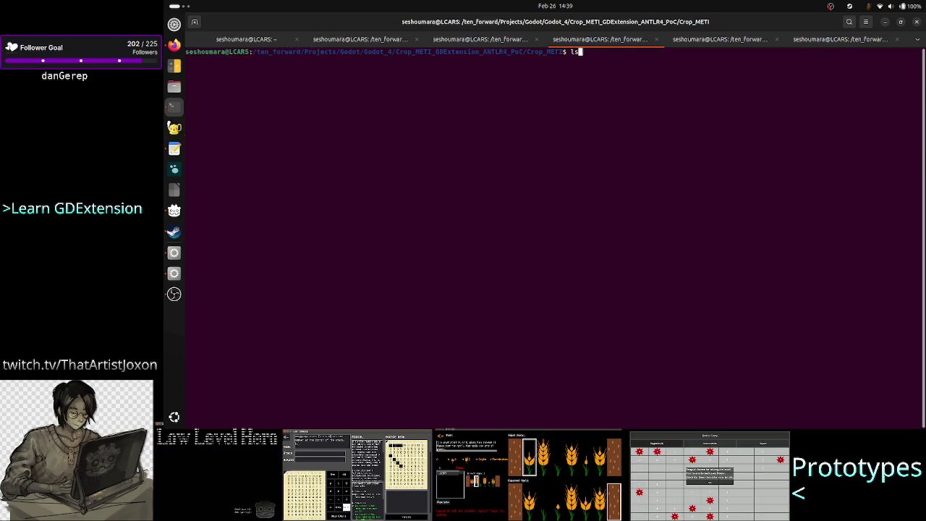
key("Return")
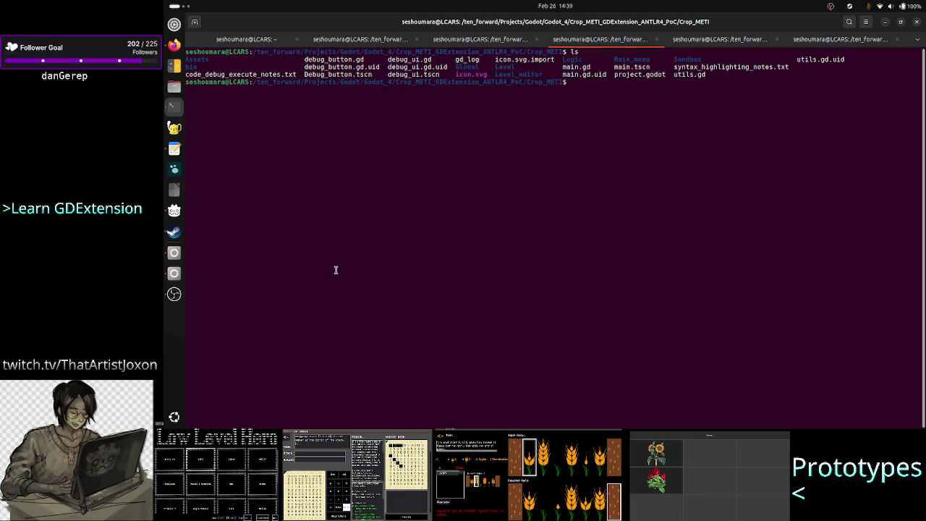
Close the Debug_button, debug_ui and main scene tabs, select debug_ui.gd, and return to the terminal
left_click(174, 253)
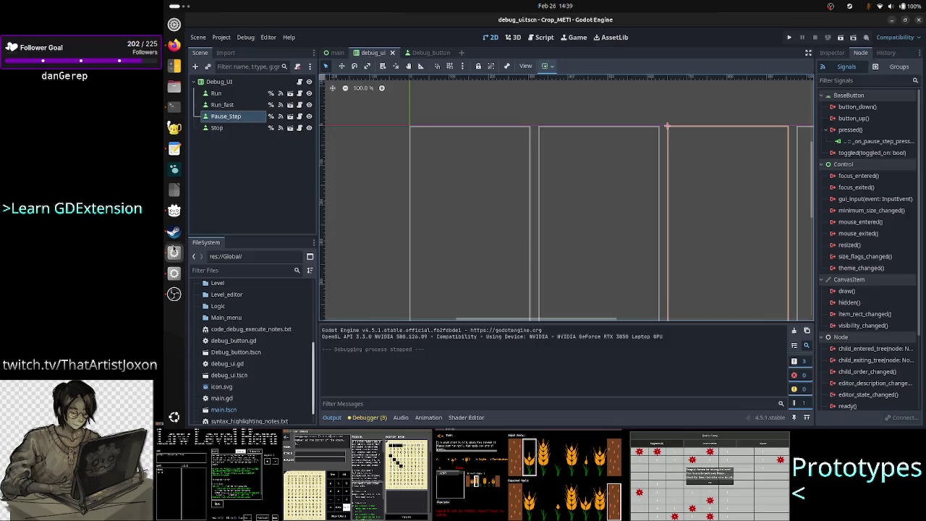
scroll(291, 328, "down", 1)
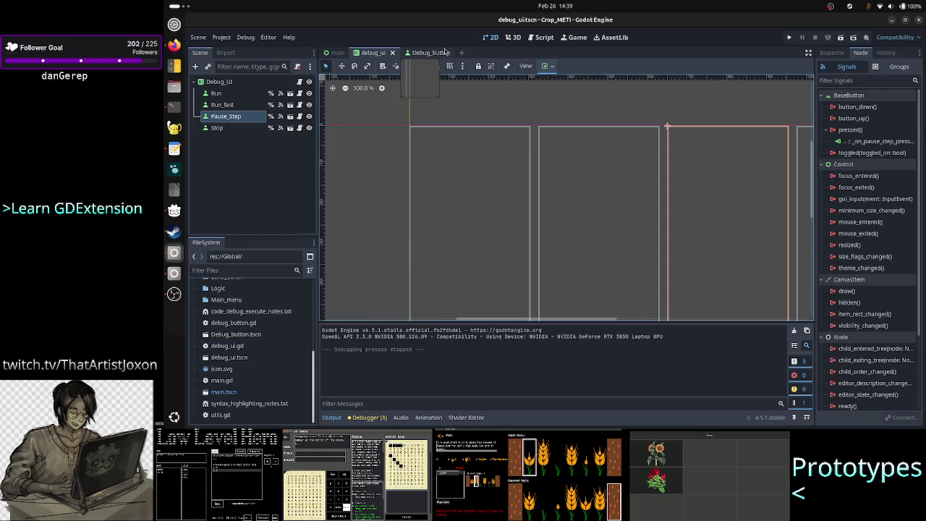
left_click(438, 53)
left_click(446, 54)
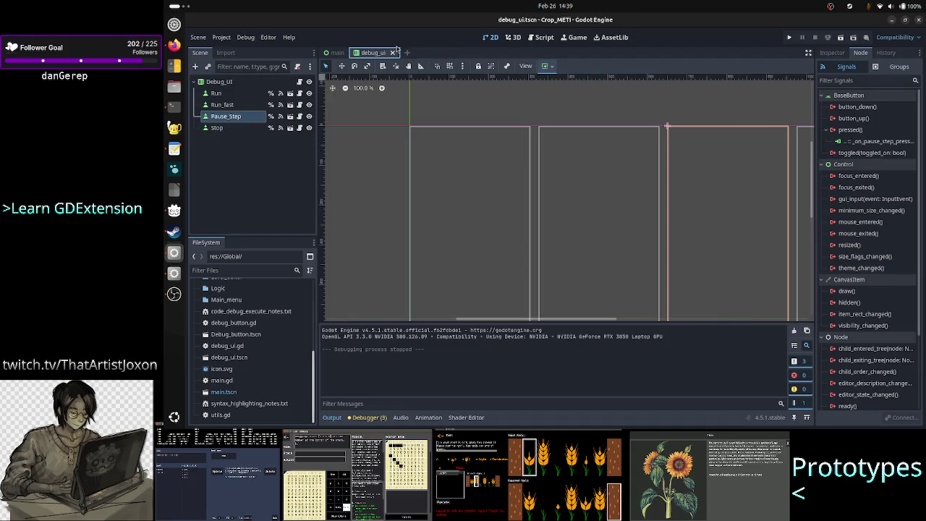
left_click(393, 52)
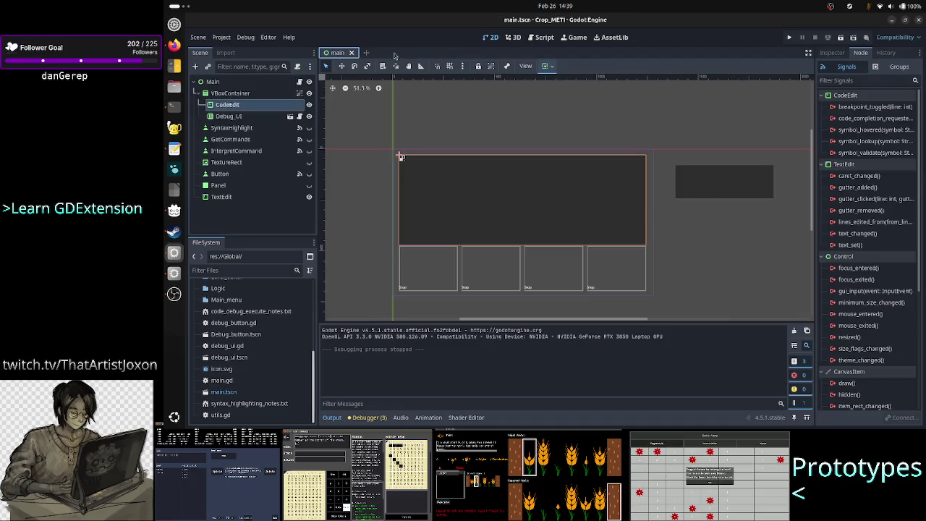
left_click(352, 52)
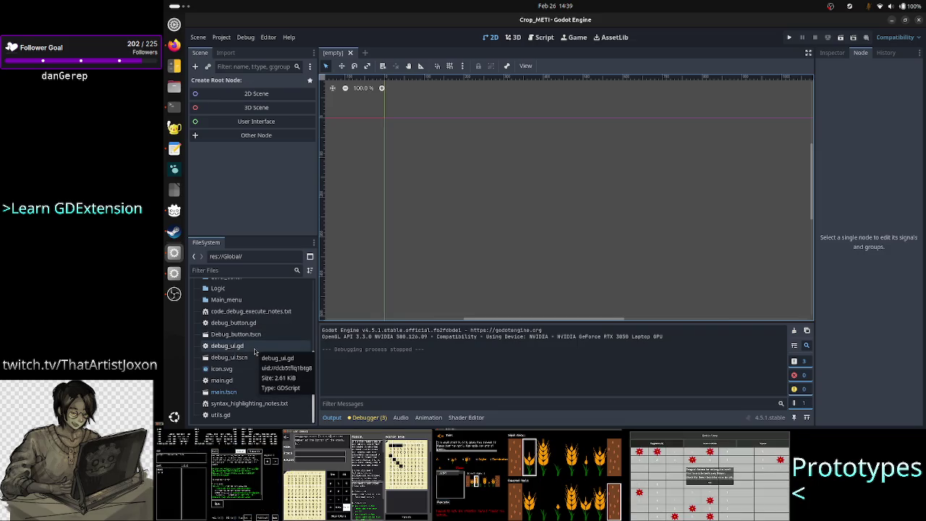
left_click(254, 350)
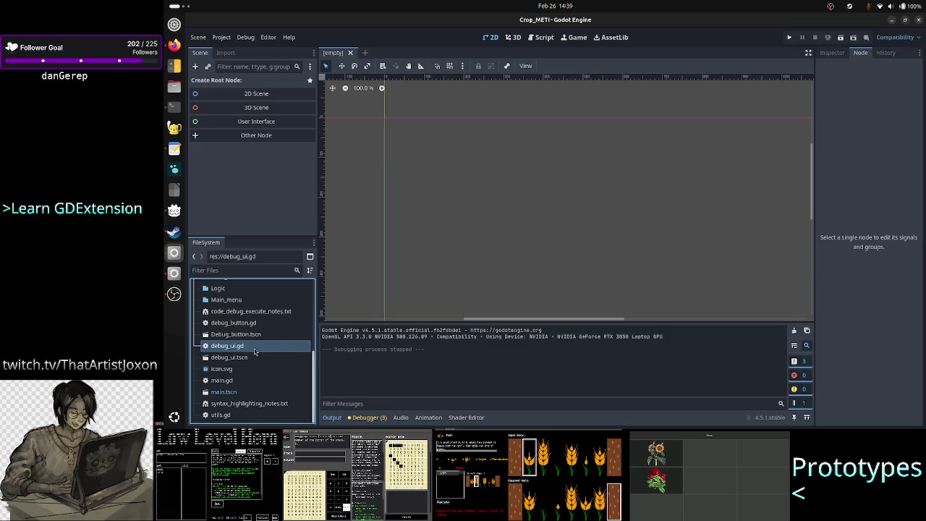
left_click(175, 105)
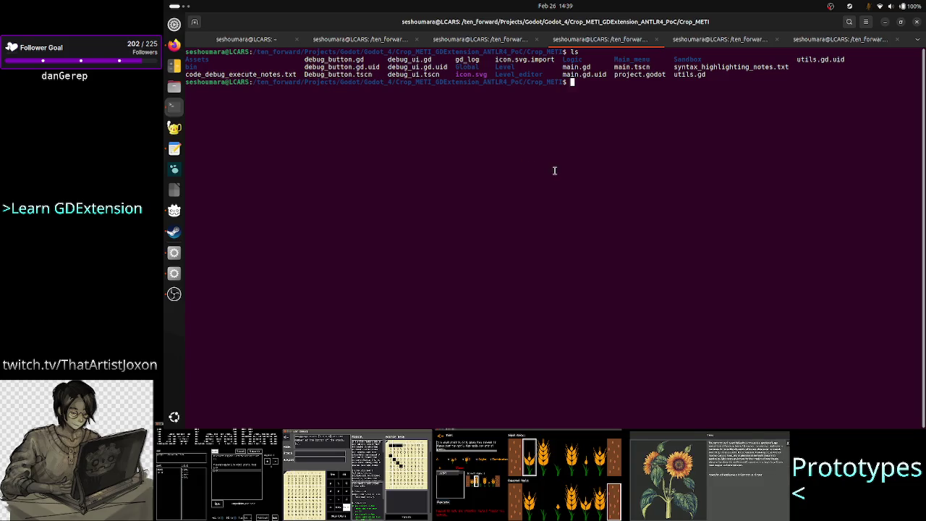
Enter the Level folder, list it, and run mkdir Debug before returning to Godot
type("co")
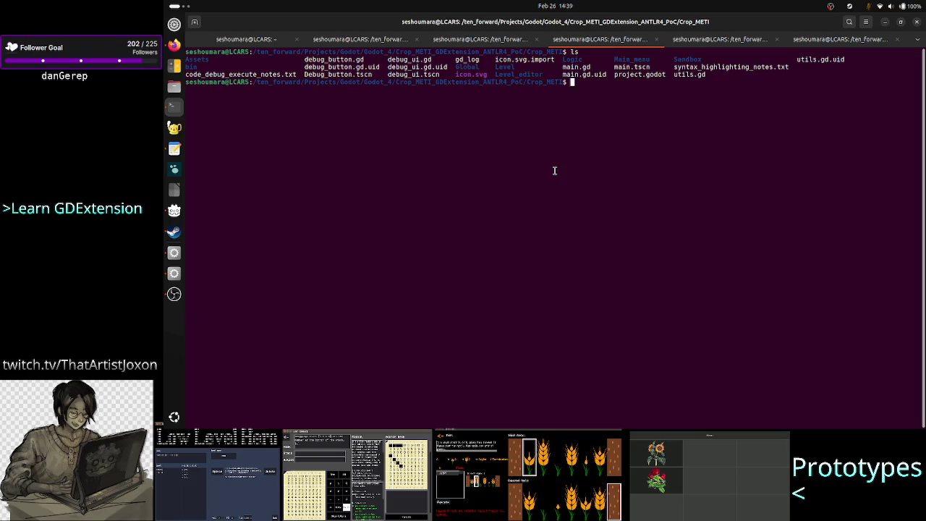
type("Level")
key("Return")
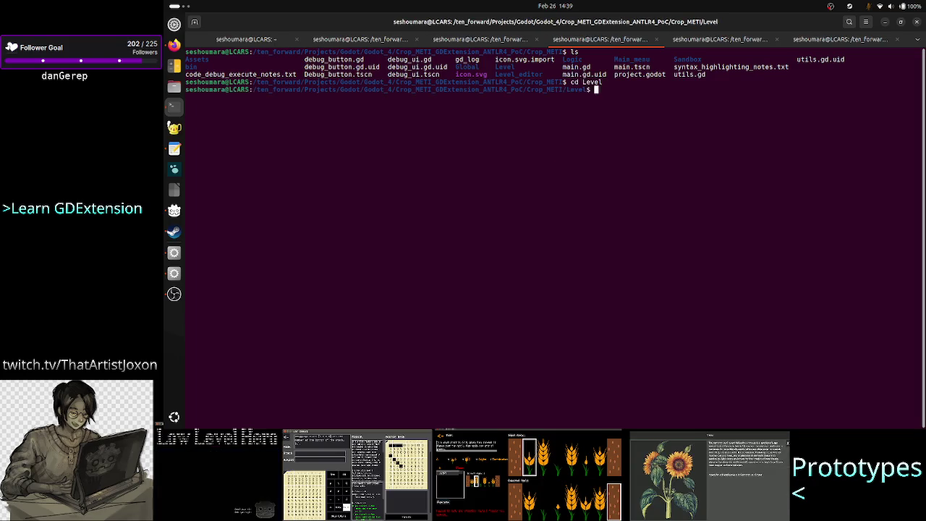
type("ls")
key("Return")
type("mkdir Debug_")
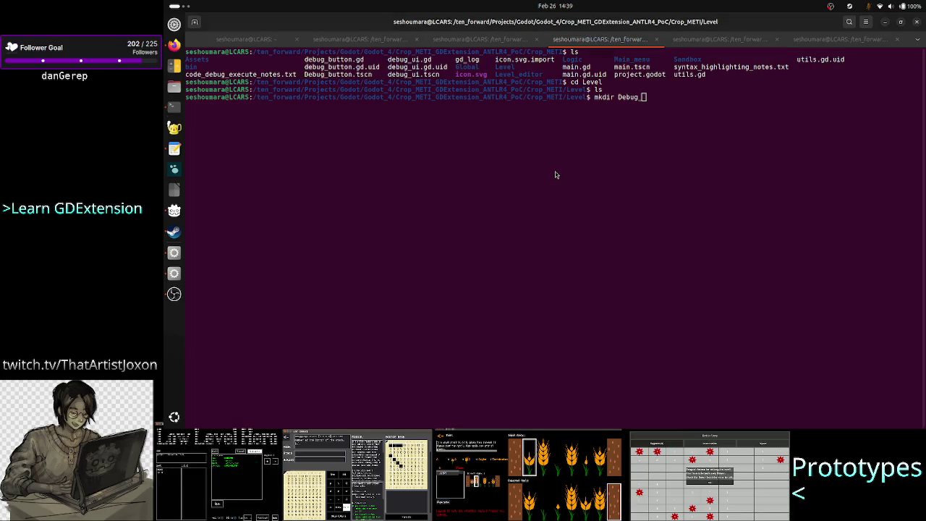
key("alt+Tab")
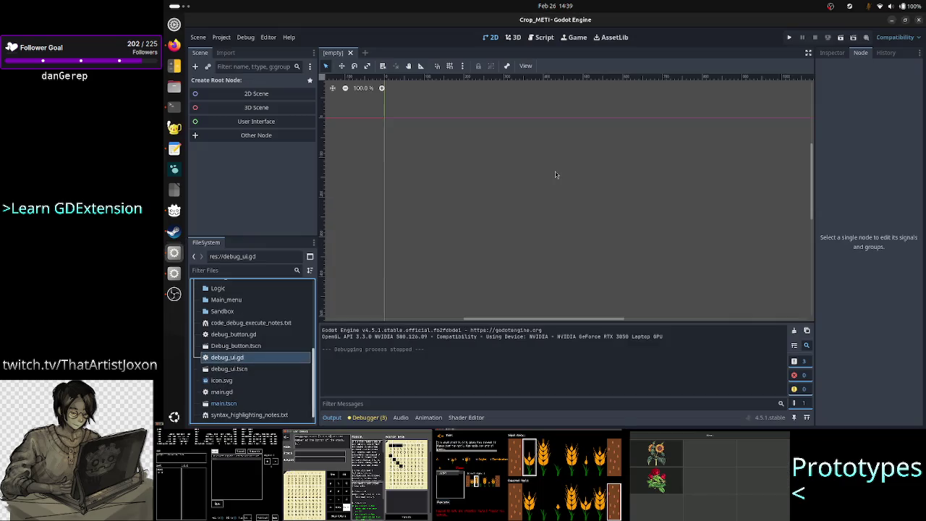
key("alt+Tab")
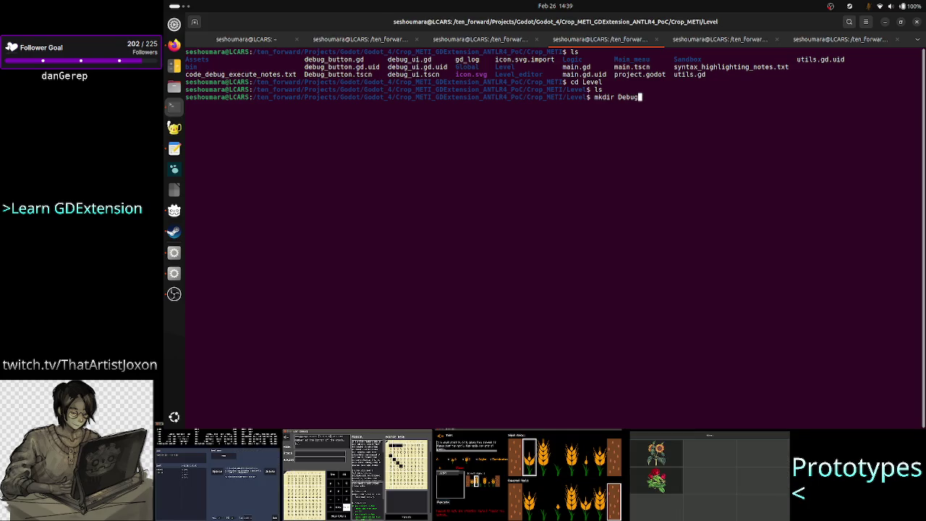
key("Return")
key("alt+Tab")
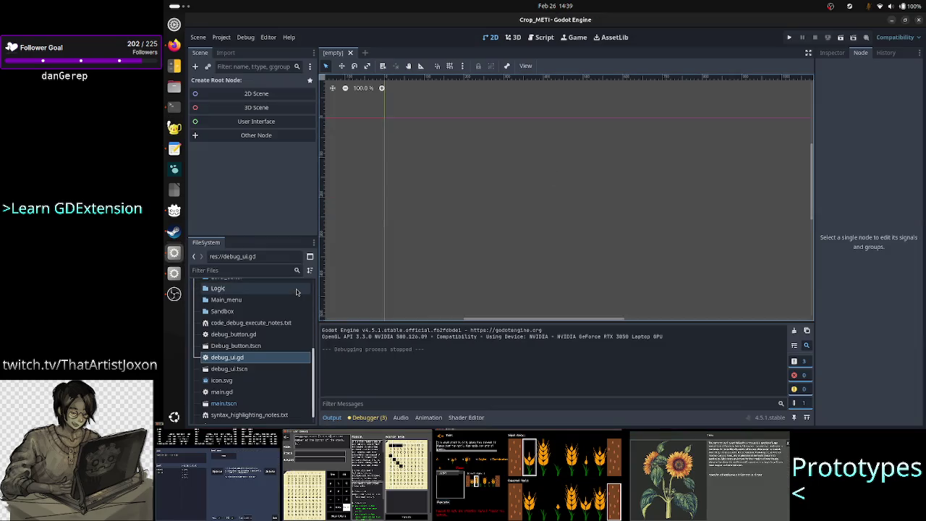
Move the five selected debug scenes, scripts and notes into res://Level/Debug with Move/Duplicate To
scroll(246, 307, "up", 3)
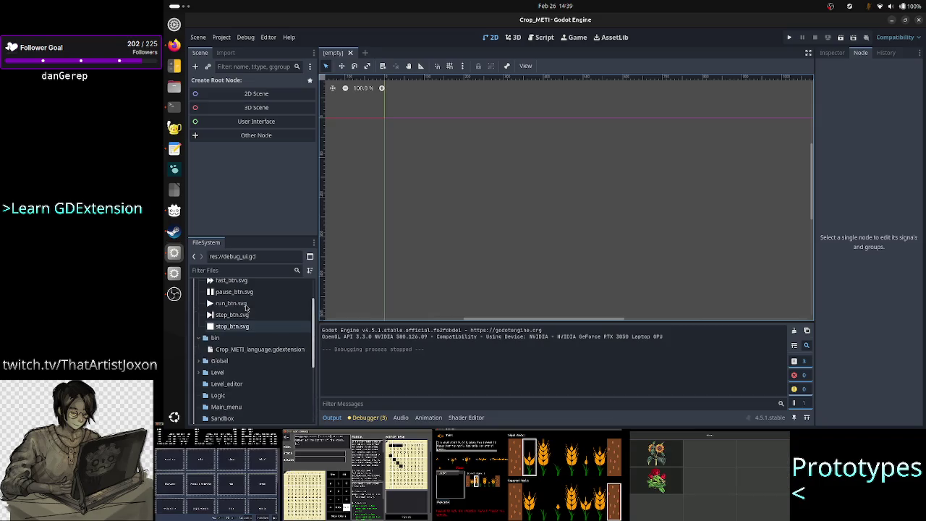
scroll(246, 307, "down", 3)
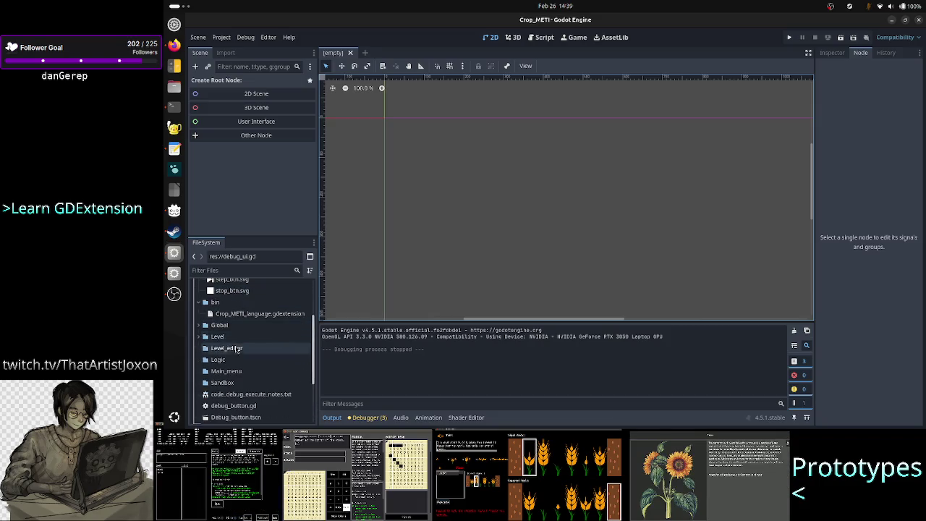
scroll(237, 350, "down", 3)
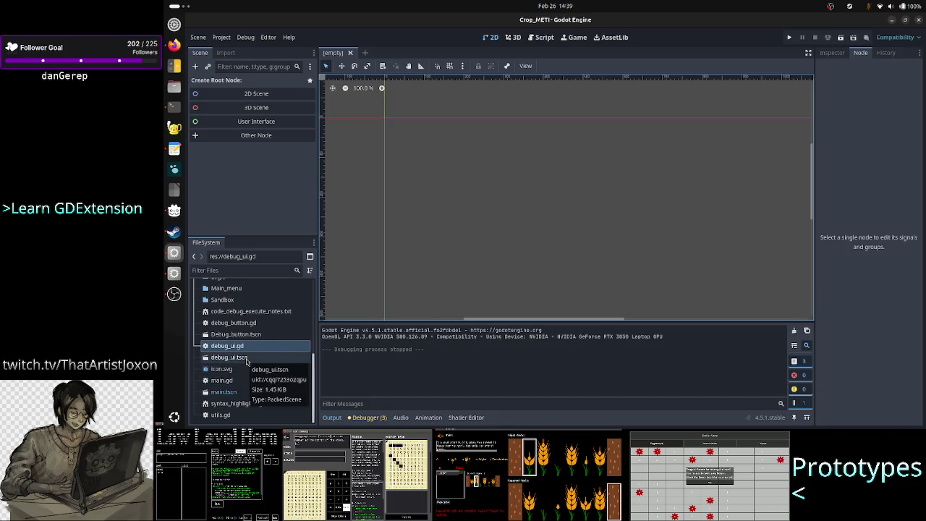
left_click(246, 358)
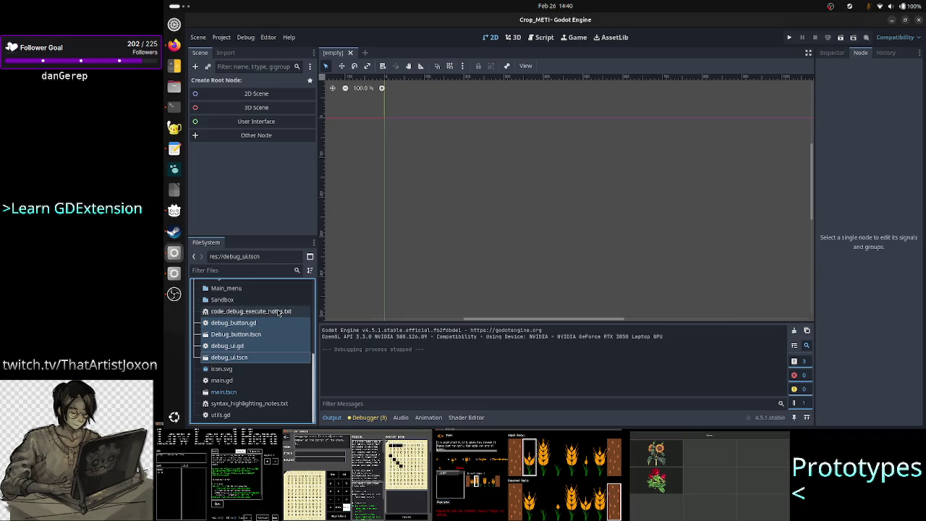
right_click(278, 312)
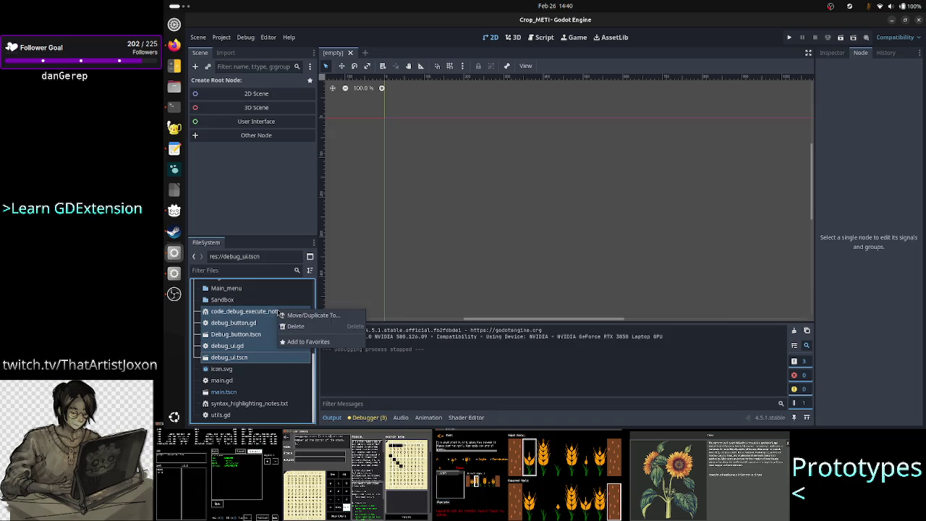
left_click(312, 315)
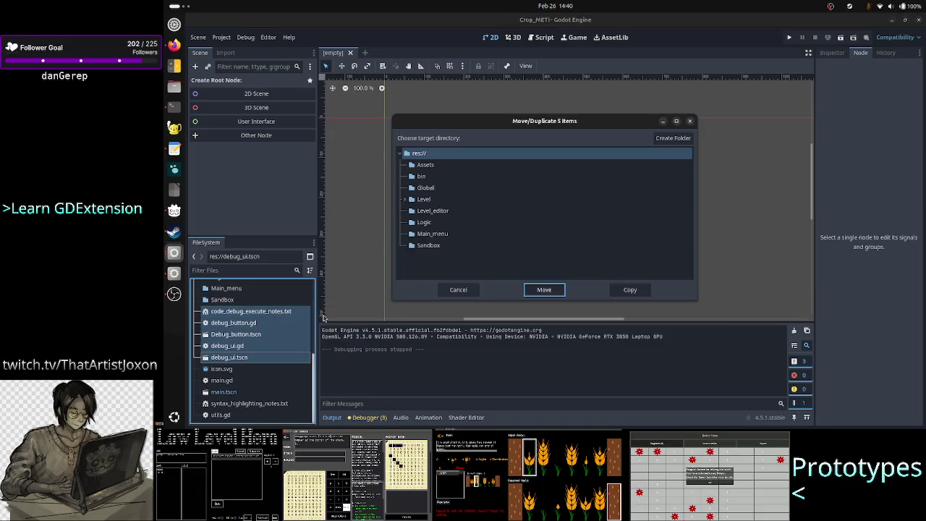
left_click(409, 201)
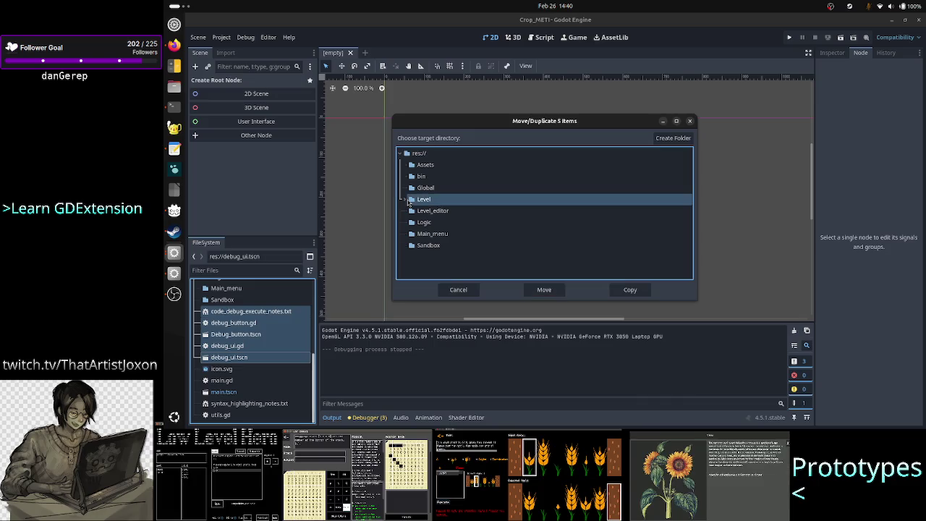
left_click(405, 199)
left_click(431, 210)
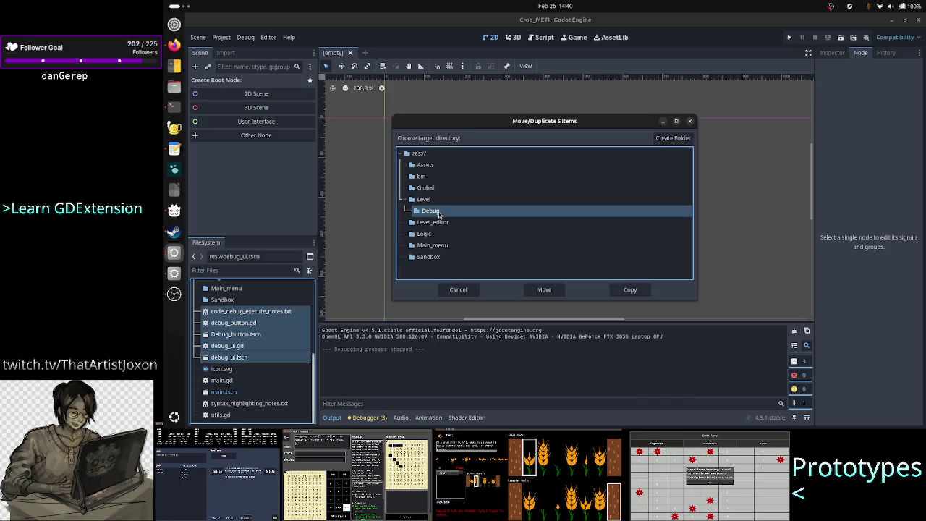
left_click(543, 289)
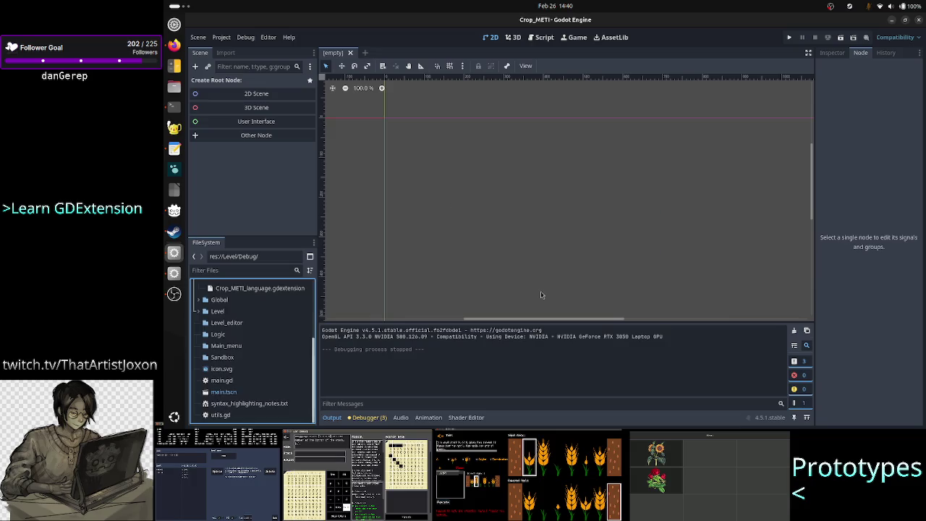
scroll(282, 353, "up", 2)
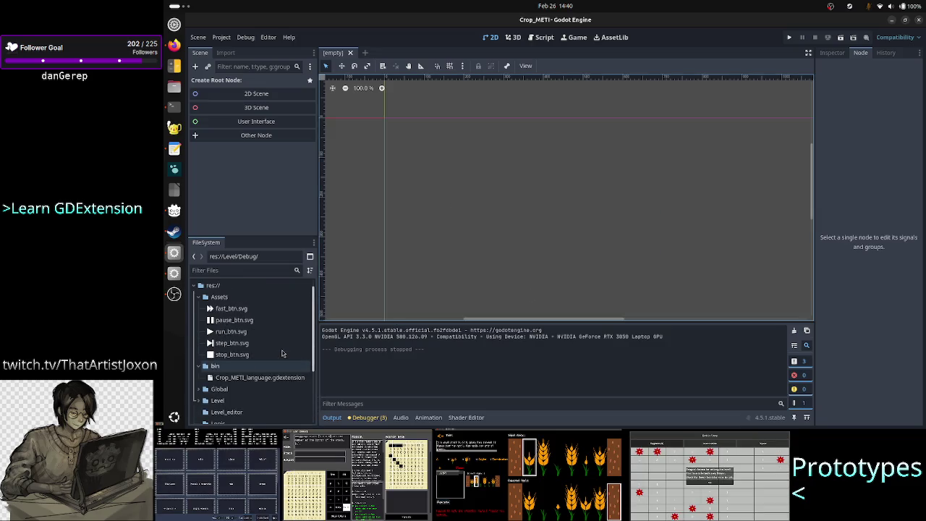
left_click(200, 310)
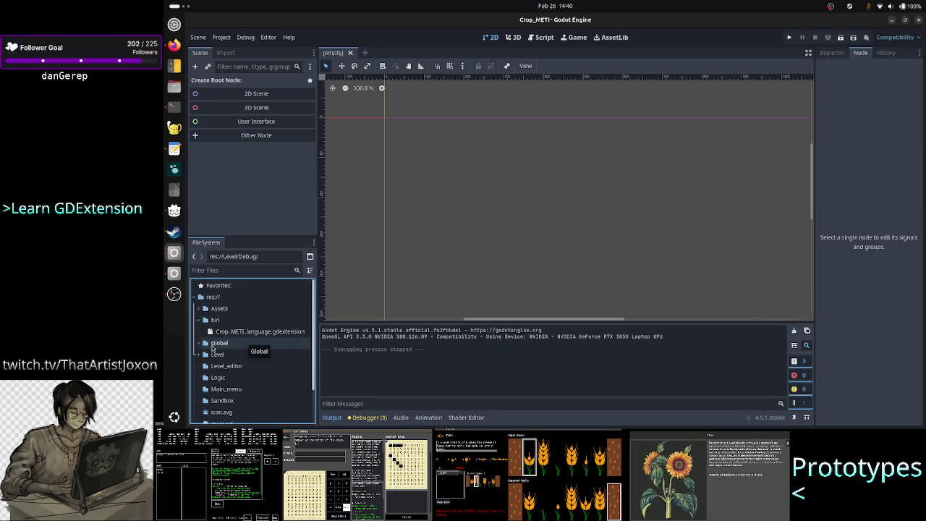
double_click(245, 345)
scroll(250, 372, "down", 1)
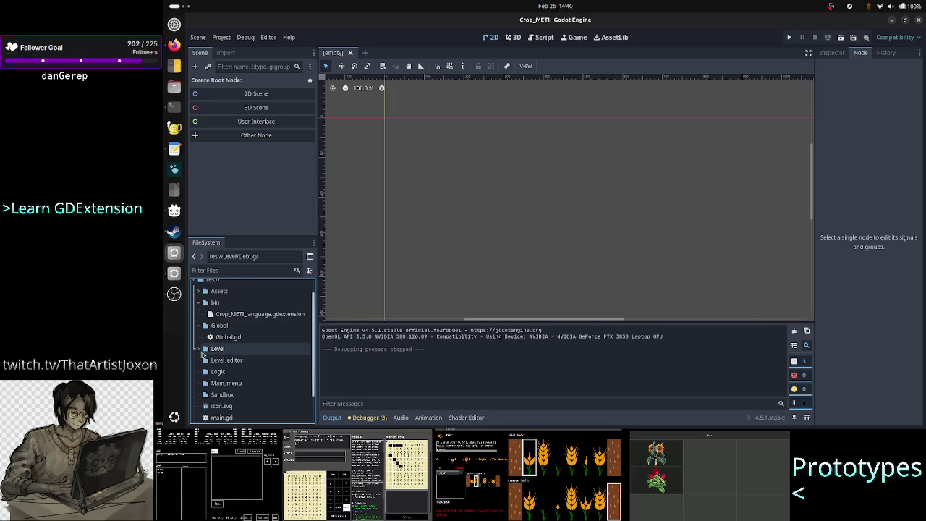
double_click(250, 348)
left_click(252, 362)
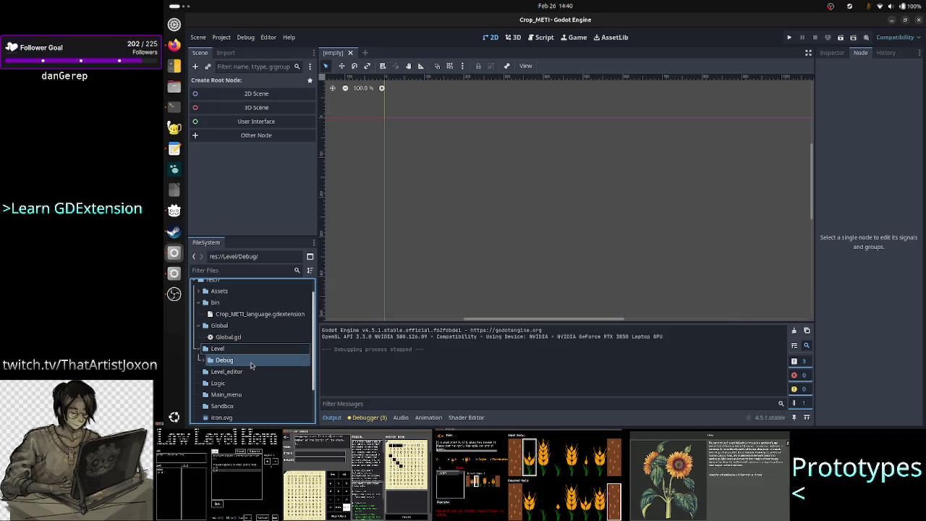
left_click(205, 362)
scroll(255, 387, "down", 4)
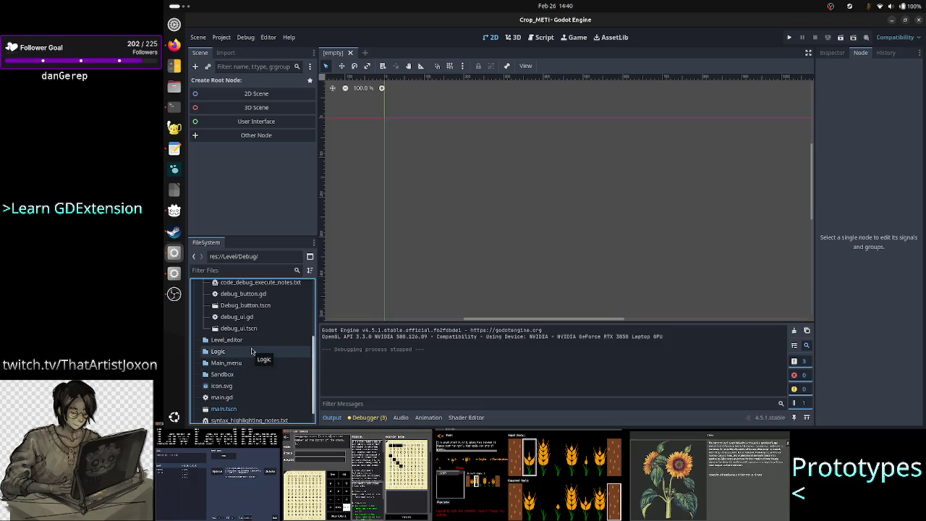
scroll(254, 351, "down", 1)
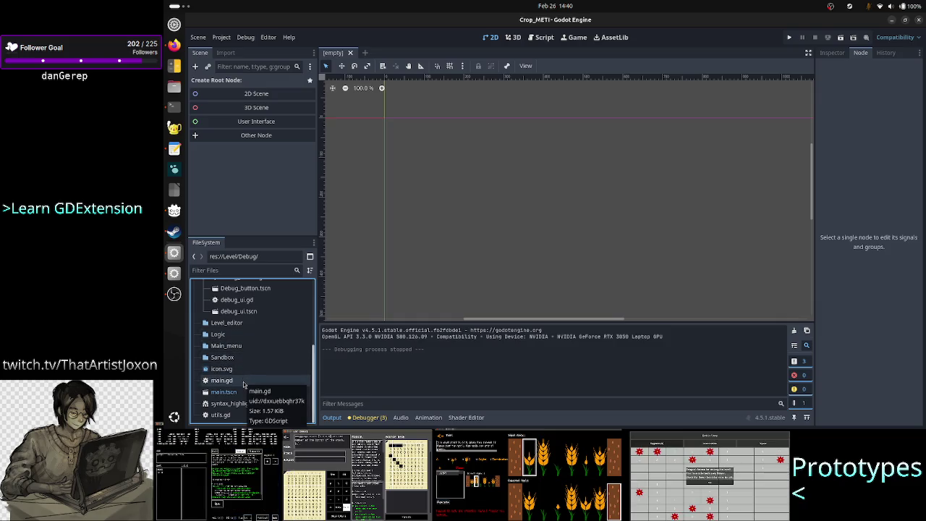
left_click(244, 384)
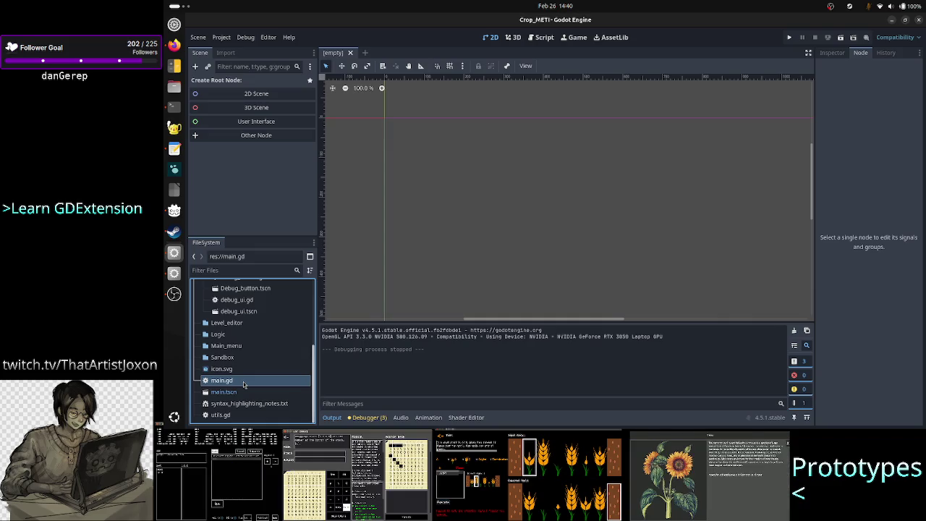
double_click(237, 393)
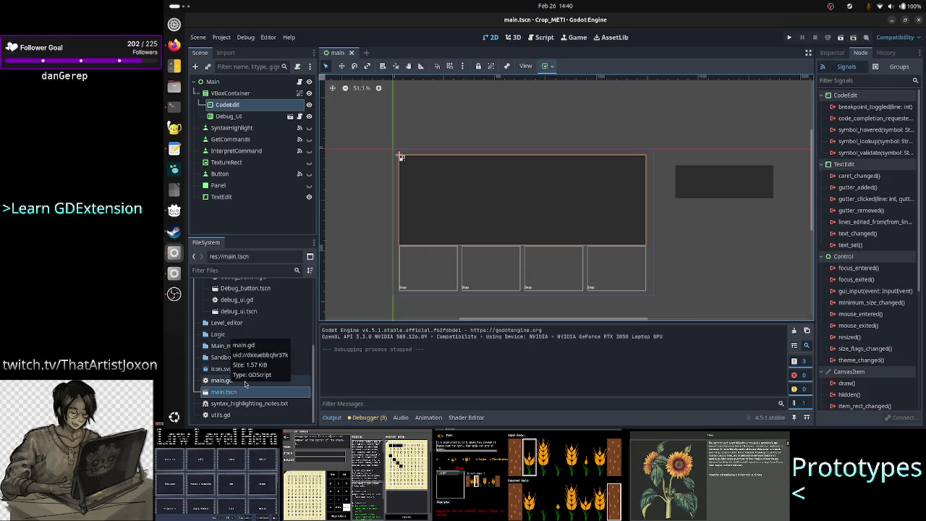
left_click(351, 52)
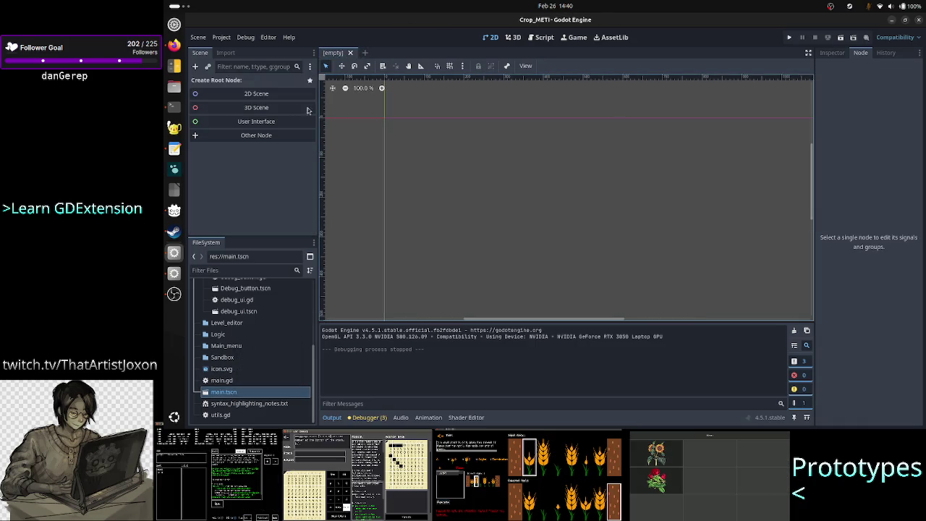
Rename main.tscn to Level.tscn and main.gd to Level.gd
right_click(225, 394)
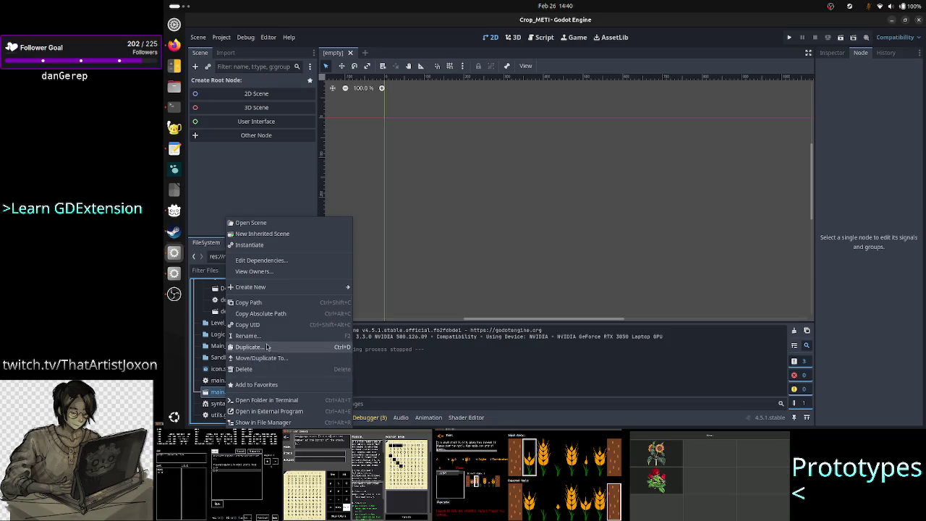
left_click(266, 338)
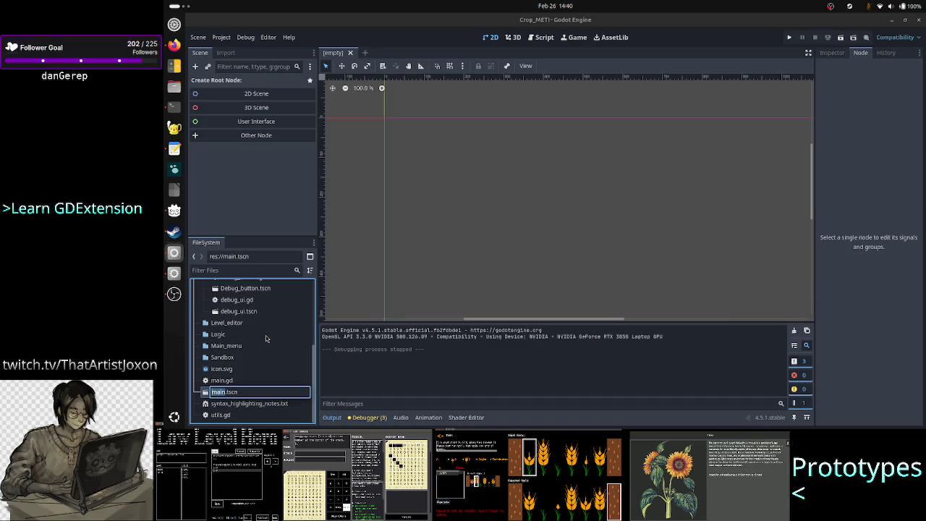
type("Level")
key("Return")
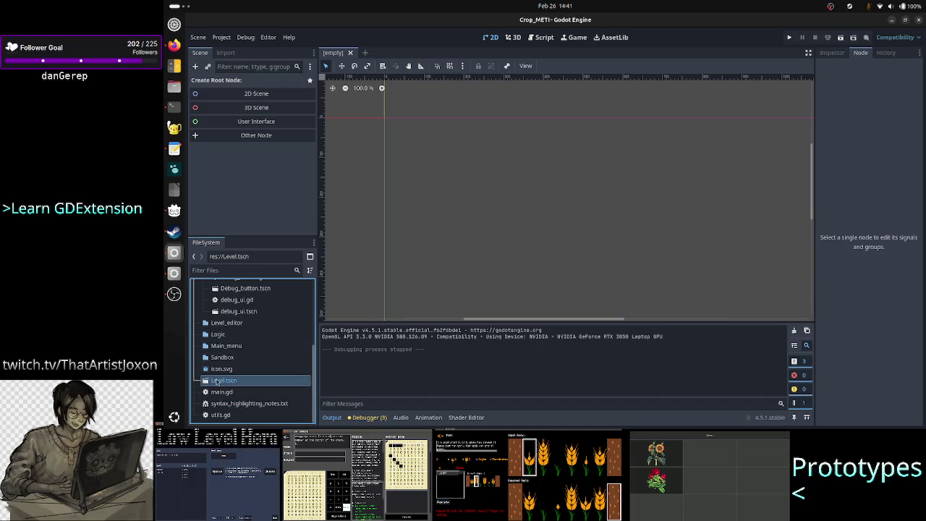
left_click(230, 393)
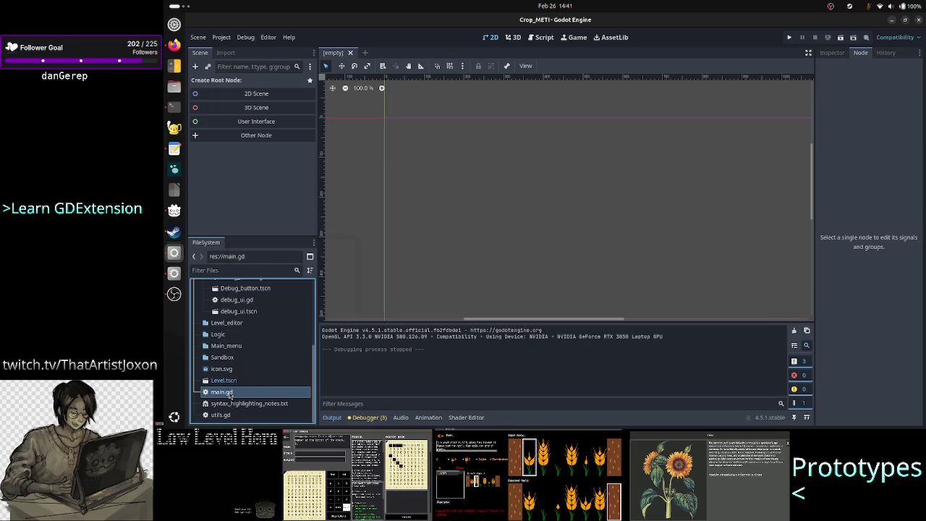
right_click(229, 395)
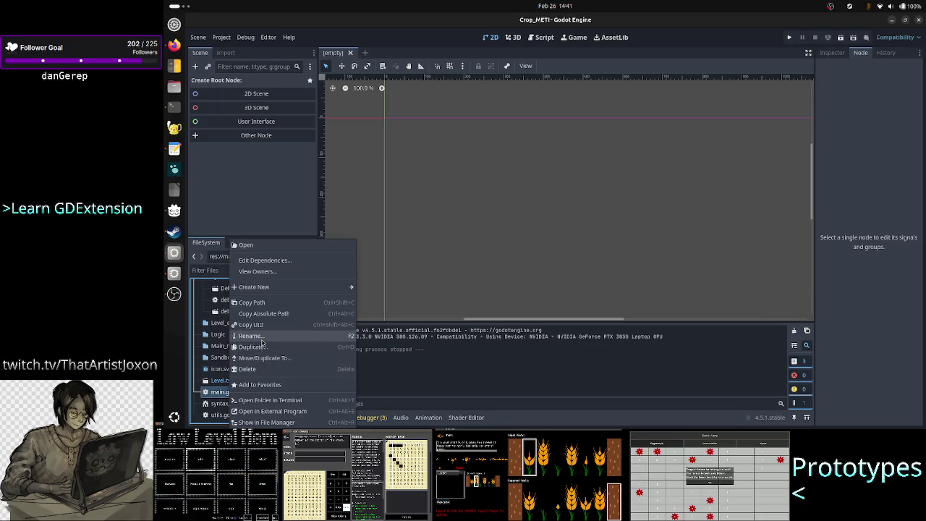
left_click(262, 337)
type("Level.gd")
key("Return")
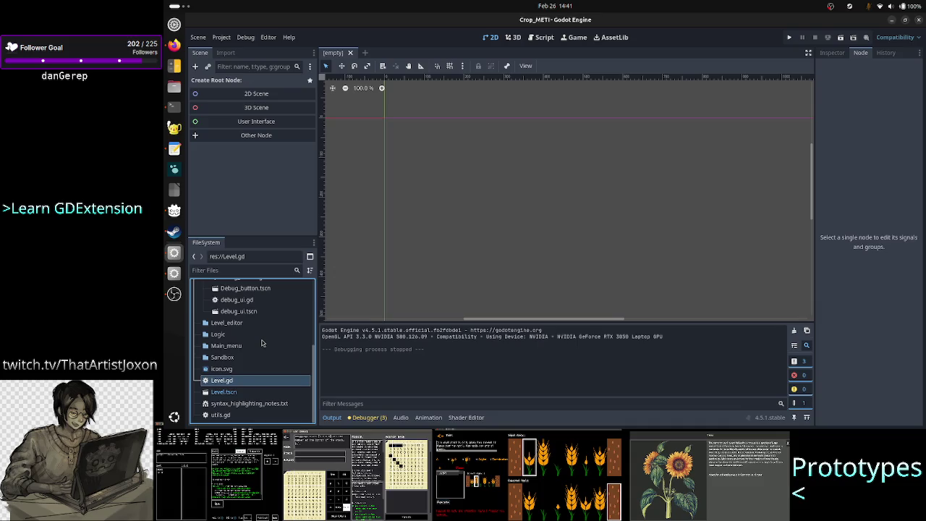
Move Level.tscn and Level.gd together into the res://Level folder
left_click(233, 392, "ctrl")
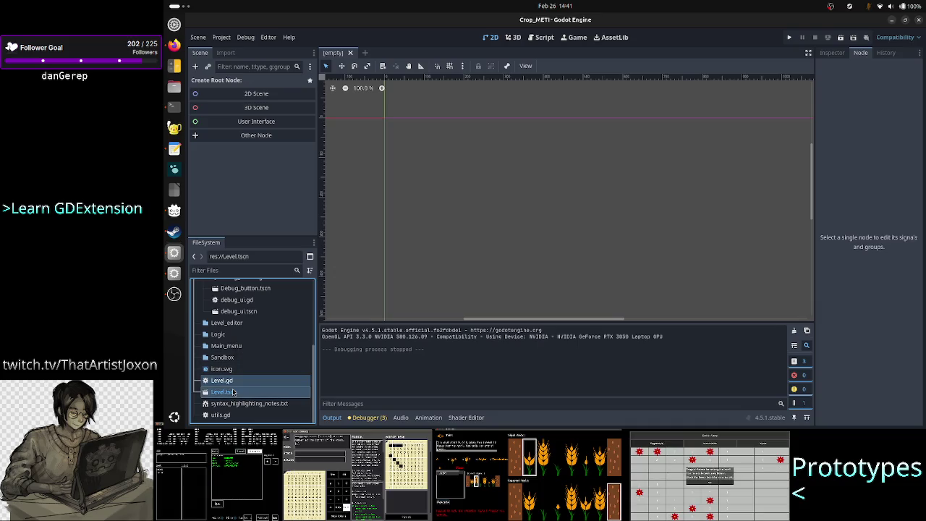
right_click(233, 392)
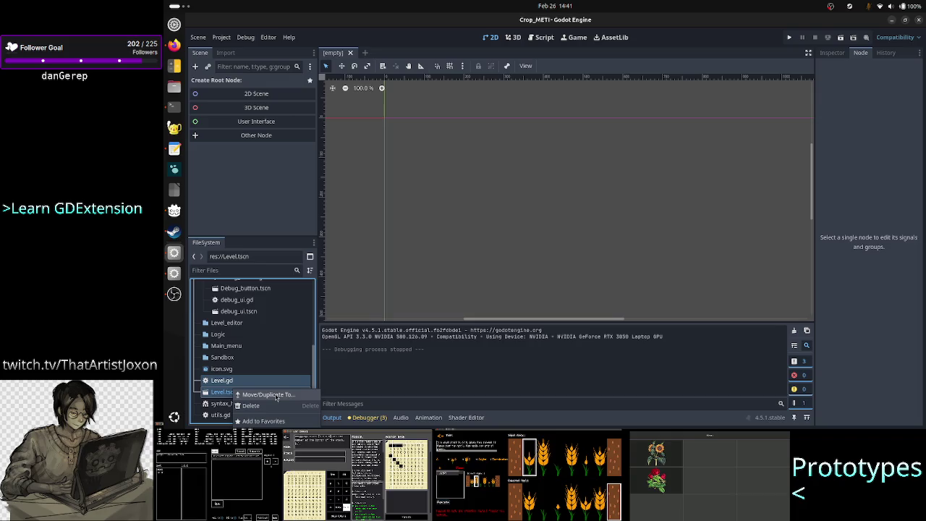
left_click(275, 395)
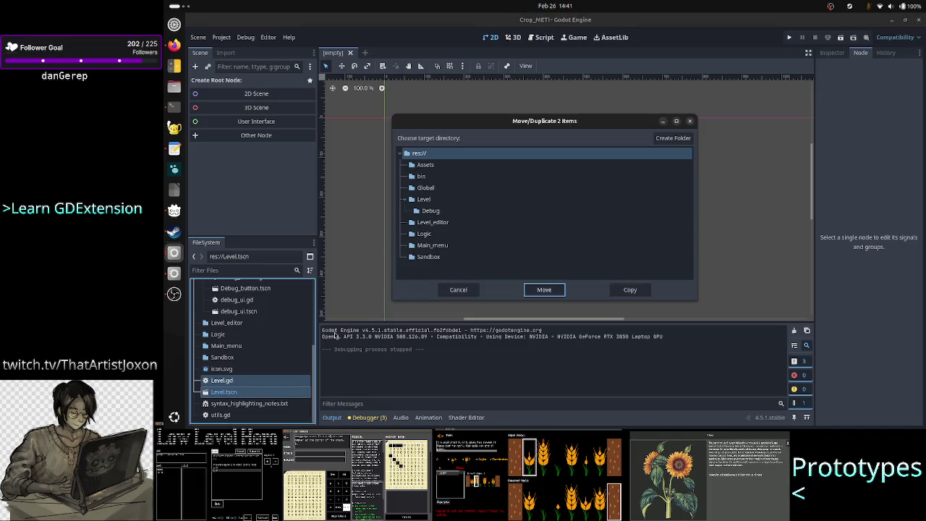
left_click(431, 200)
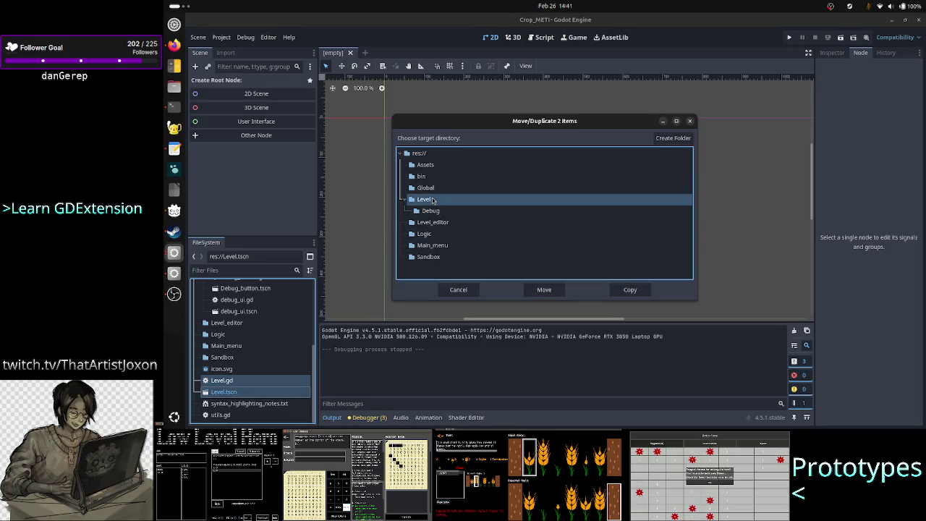
left_click(543, 291)
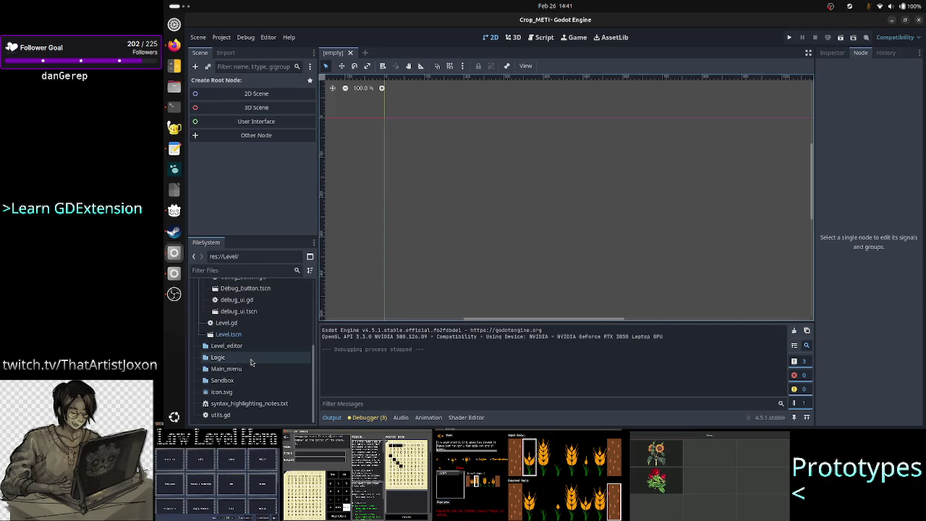
Move utils.gd into the Logic folder
right_click(233, 416)
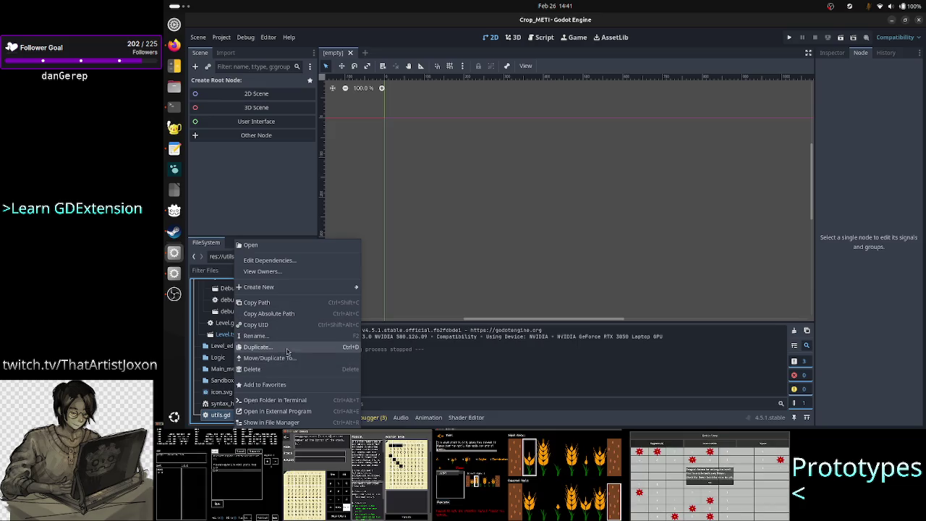
left_click(282, 359)
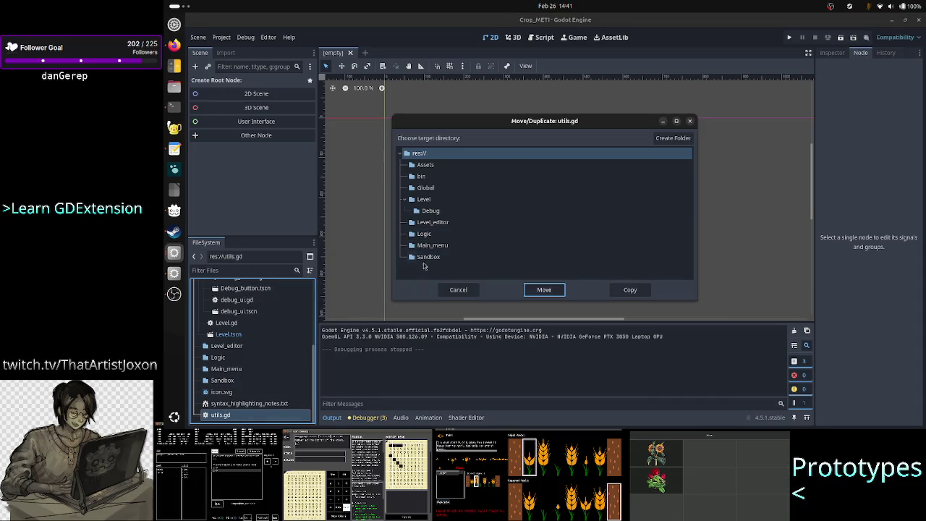
left_click(425, 234)
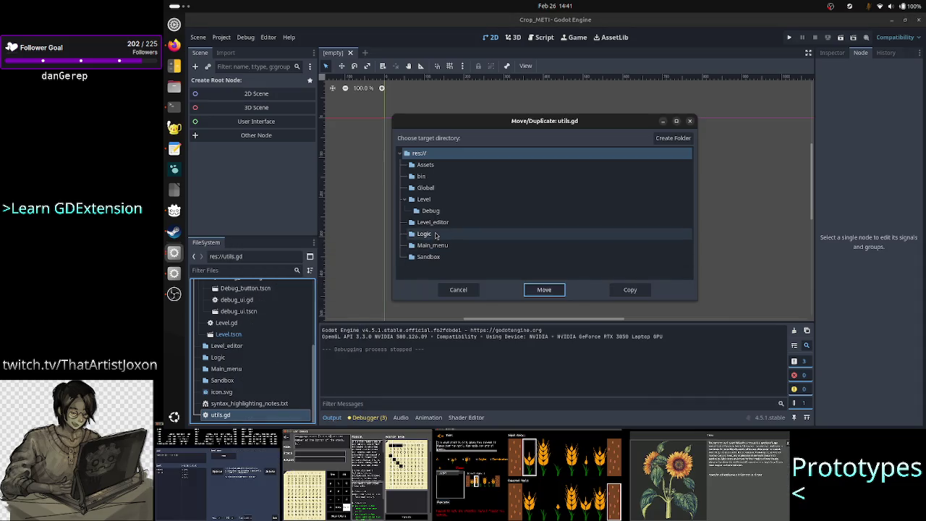
left_click(544, 290)
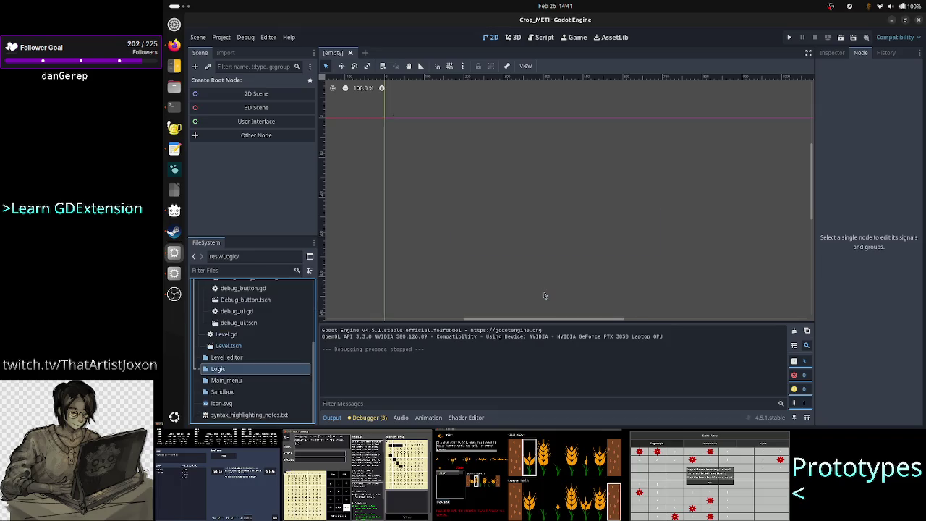
Start moving syntax_highlighting_notes.txt to another folder, then switch to the terminal
left_click(257, 415)
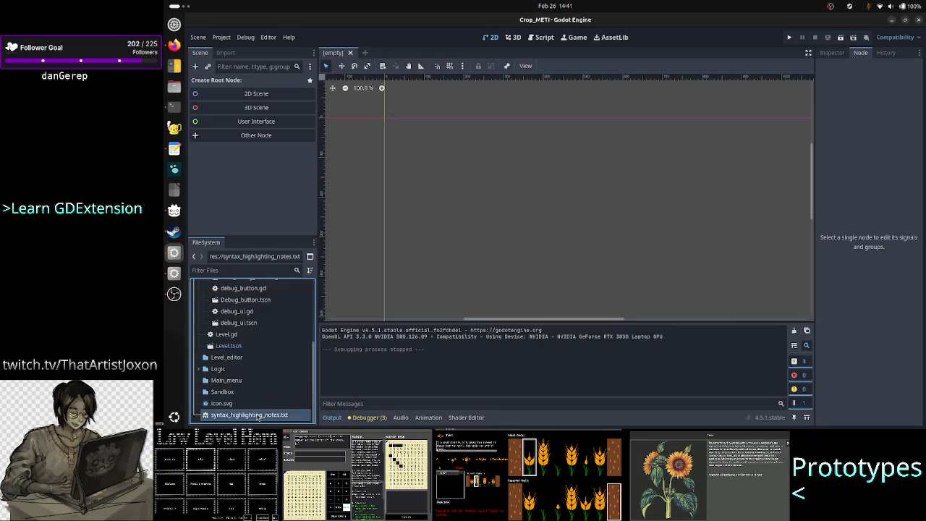
right_click(257, 417)
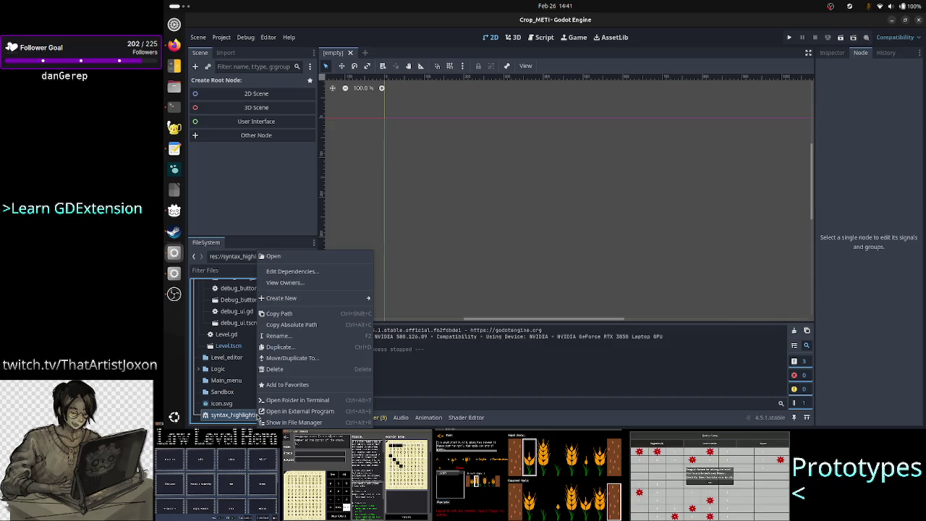
left_click(295, 357)
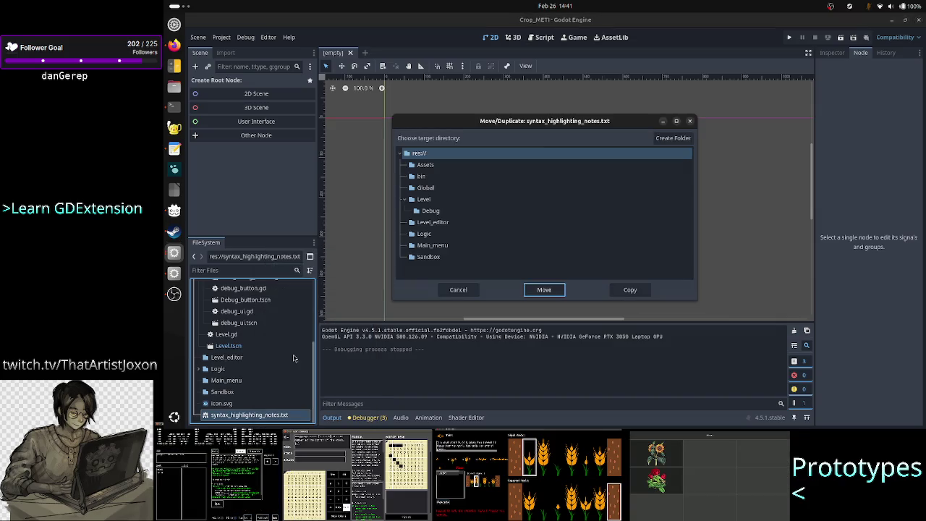
left_click(166, 108)
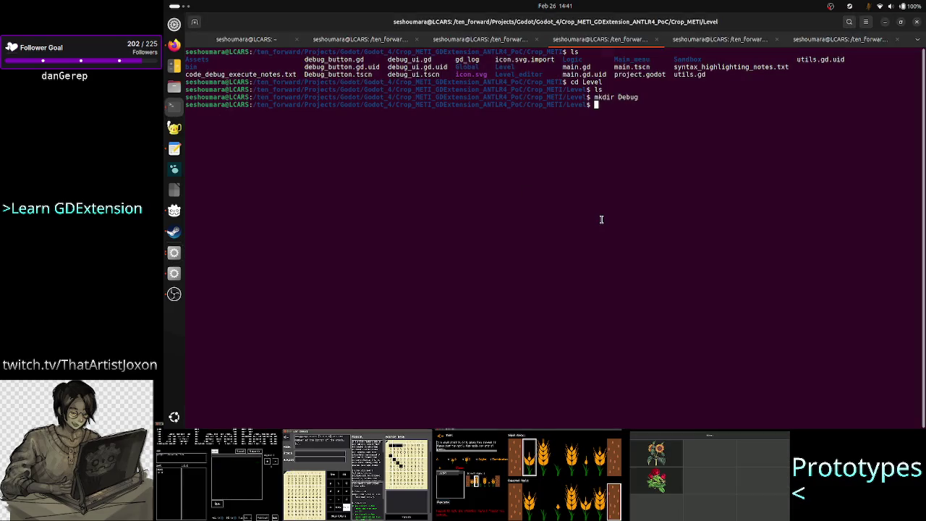
Run mkdir SH inside Level to create the SH folder, then return to Godot
type("mkdir S")
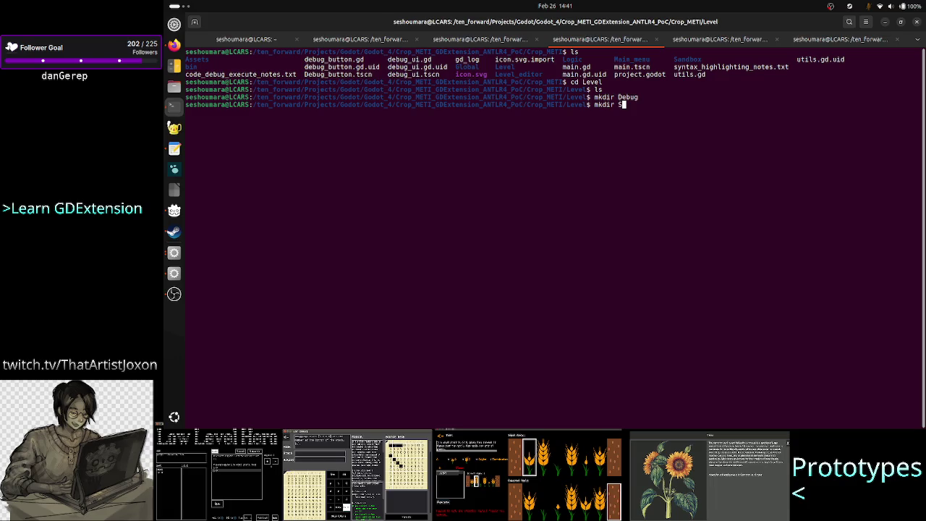
type("ynta")
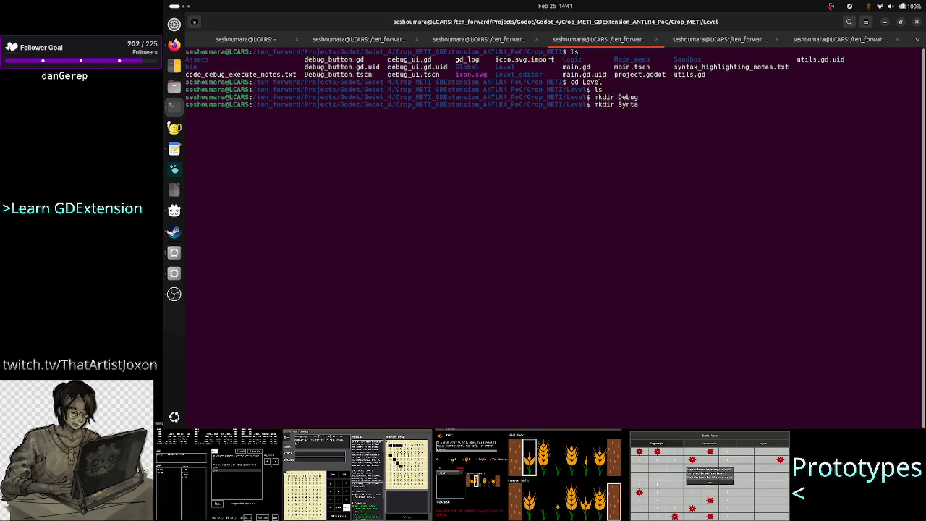
key("BackSpace")
key("BackSpace")
key("BackSpace")
key("BackSpace")
type("H")
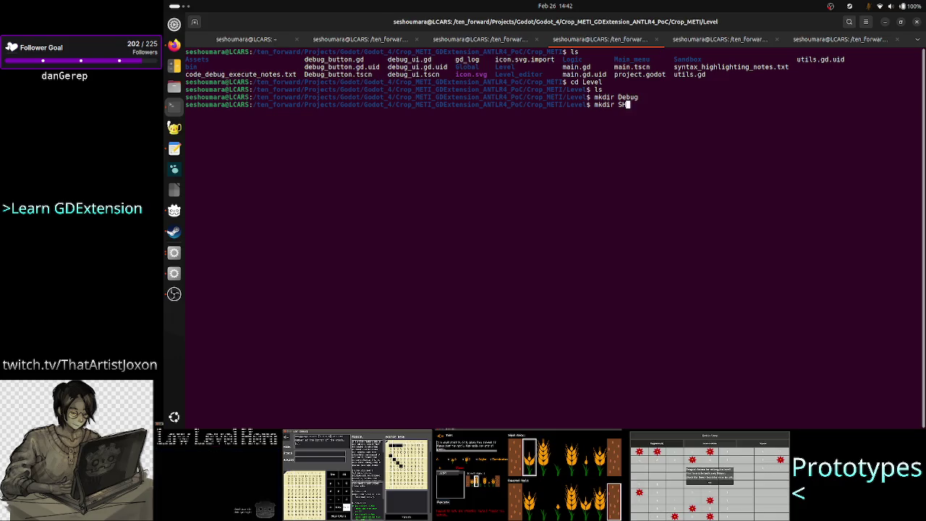
key("Return")
key("alt+Tab")
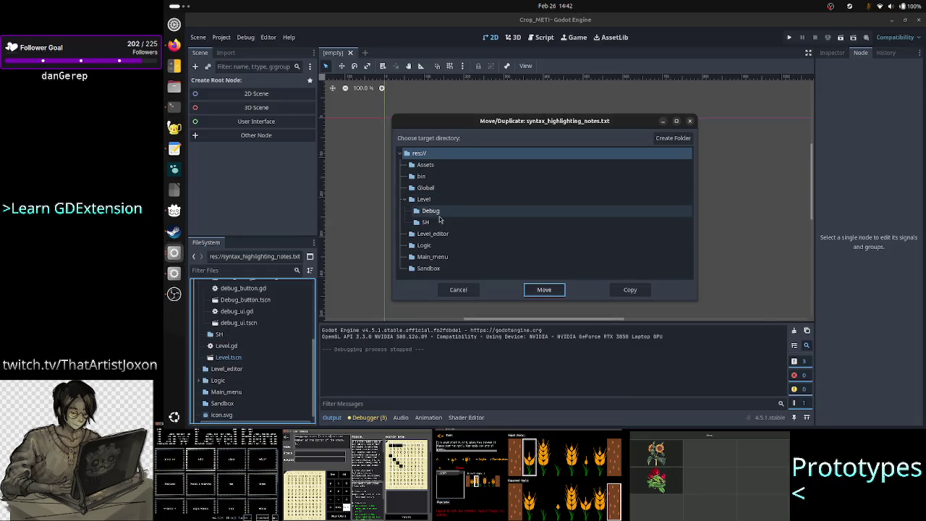
Choose Level/SH as the destination and move syntax_highlighting_notes.txt into it
left_click(431, 222)
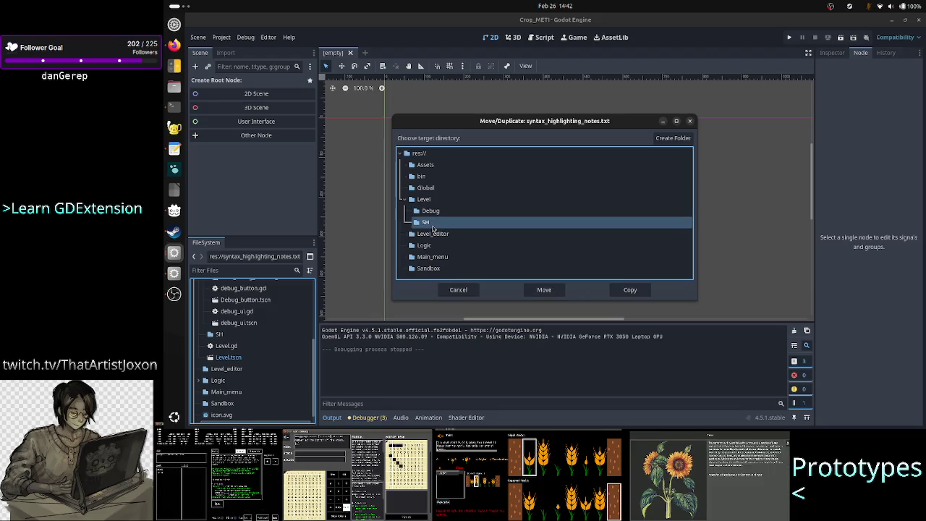
left_click(545, 290)
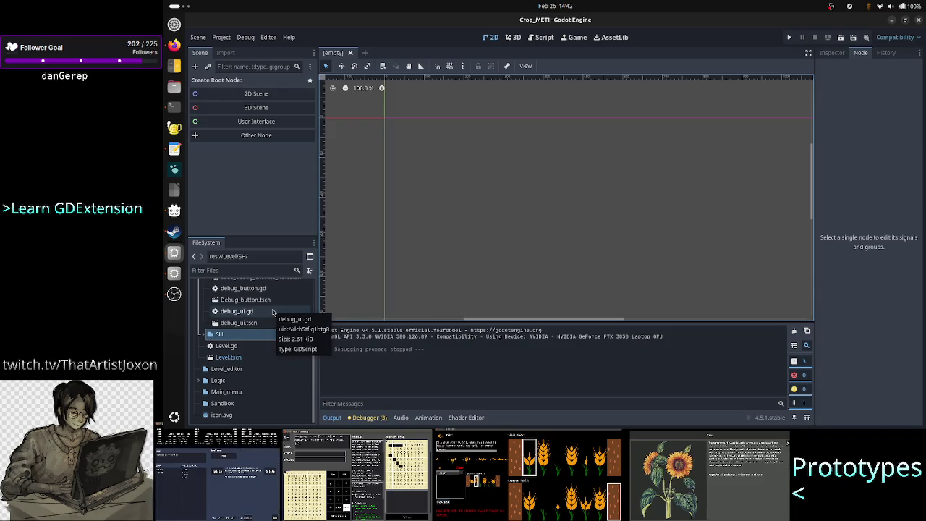
left_click(222, 38)
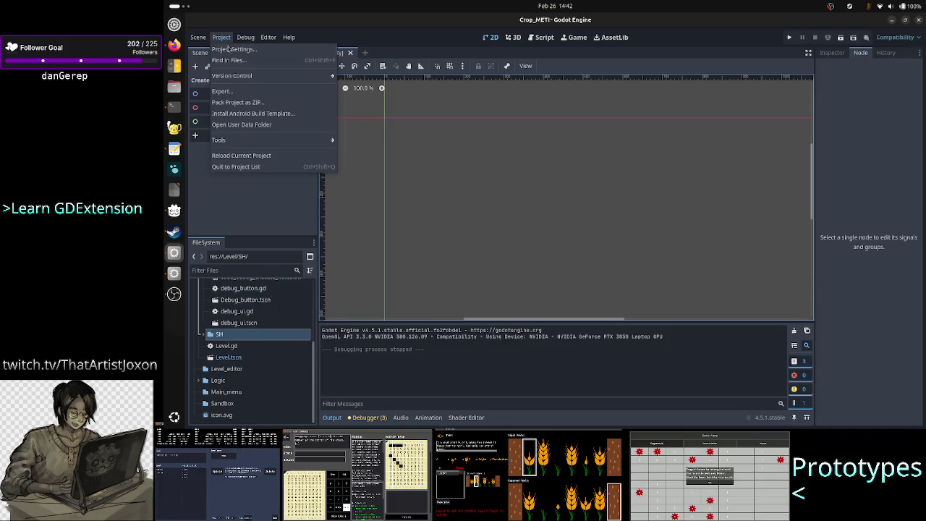
left_click(233, 45)
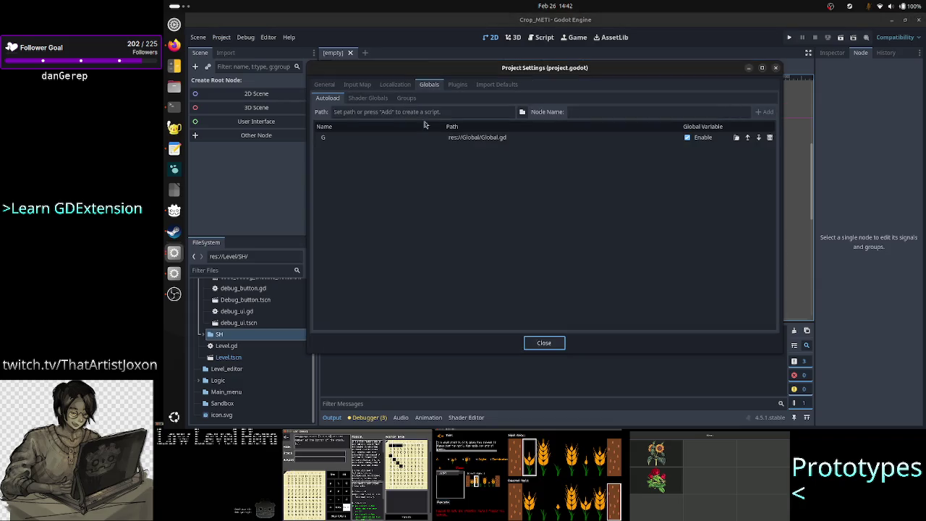
left_click(326, 85)
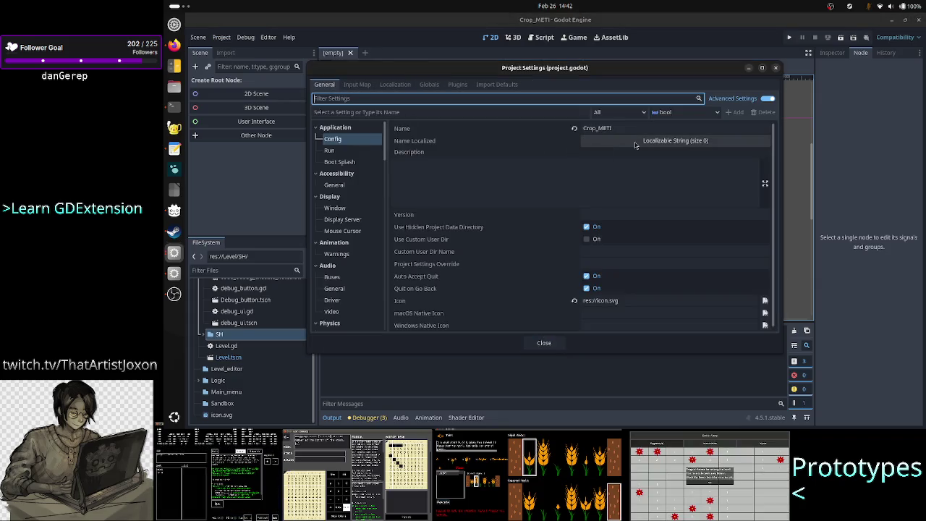
left_click(340, 151)
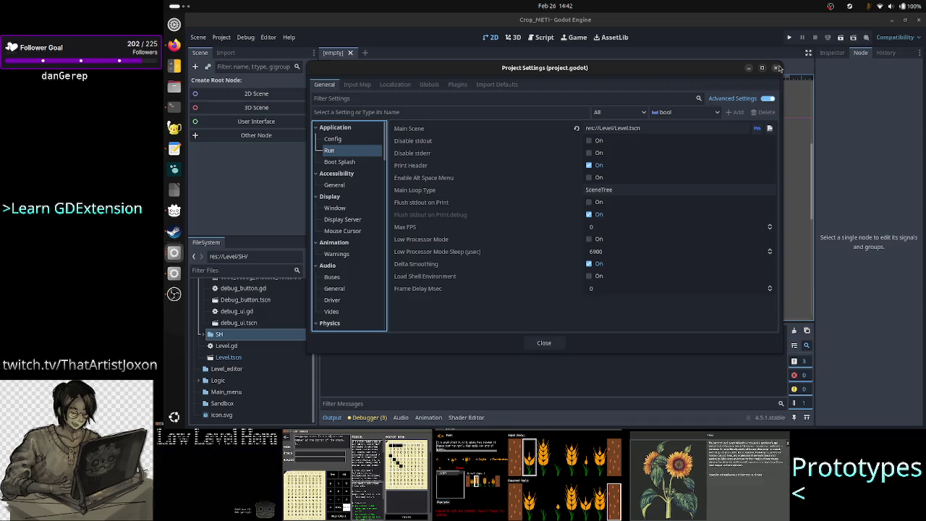
left_click(778, 68)
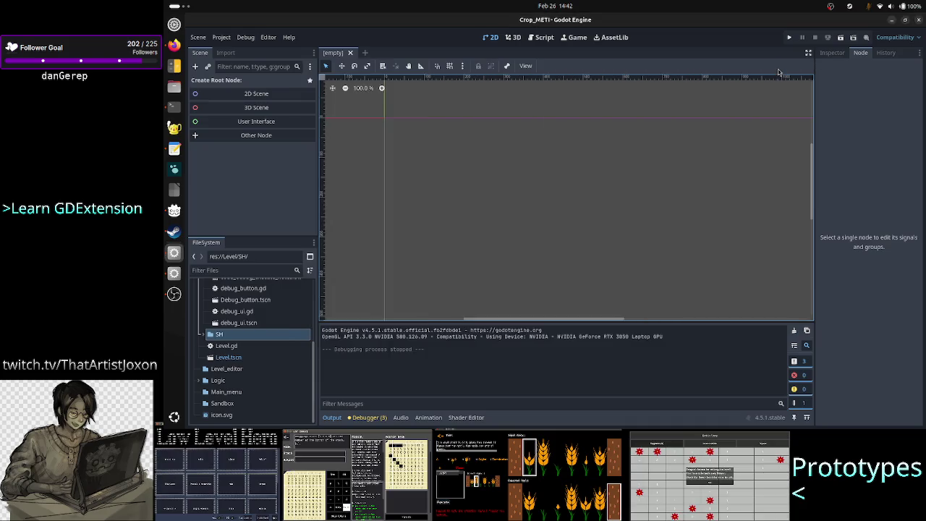
Create a new scene with a Control root via User Interface, then start renaming the root node
left_click(198, 37)
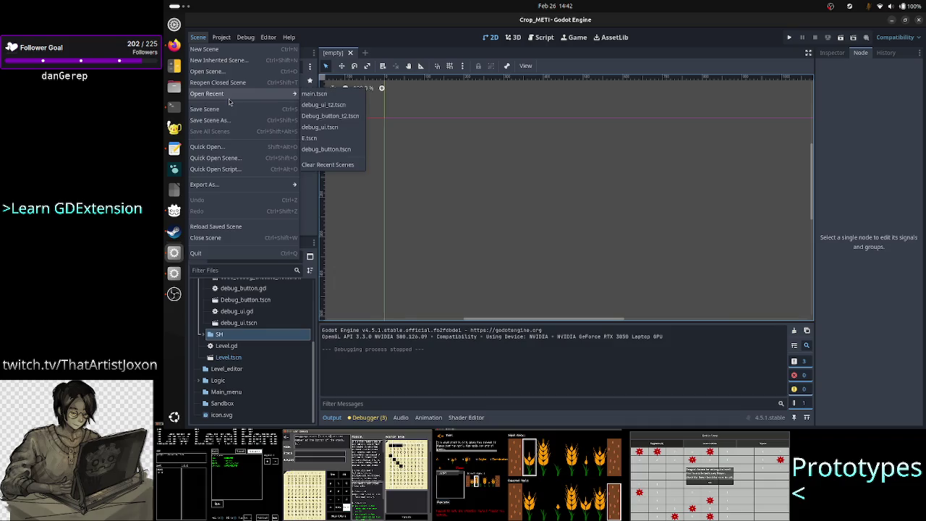
left_click(224, 54)
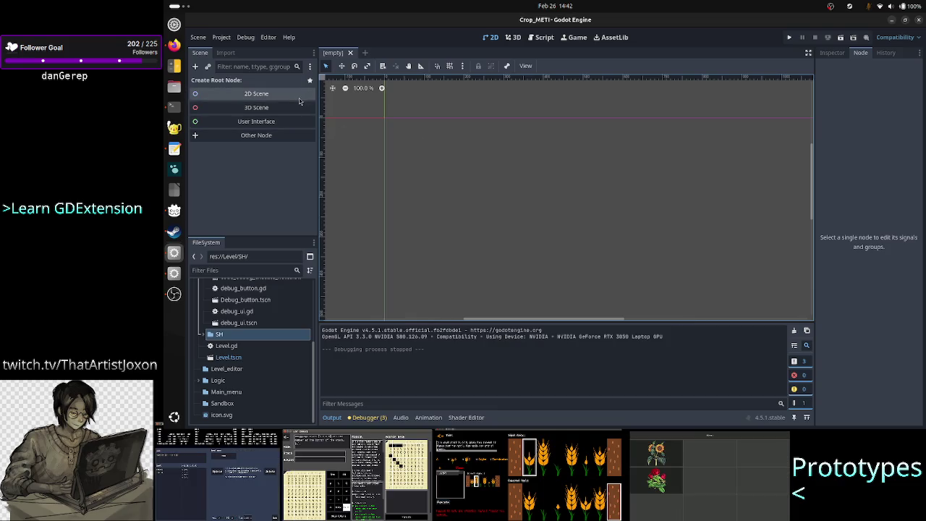
left_click(268, 121)
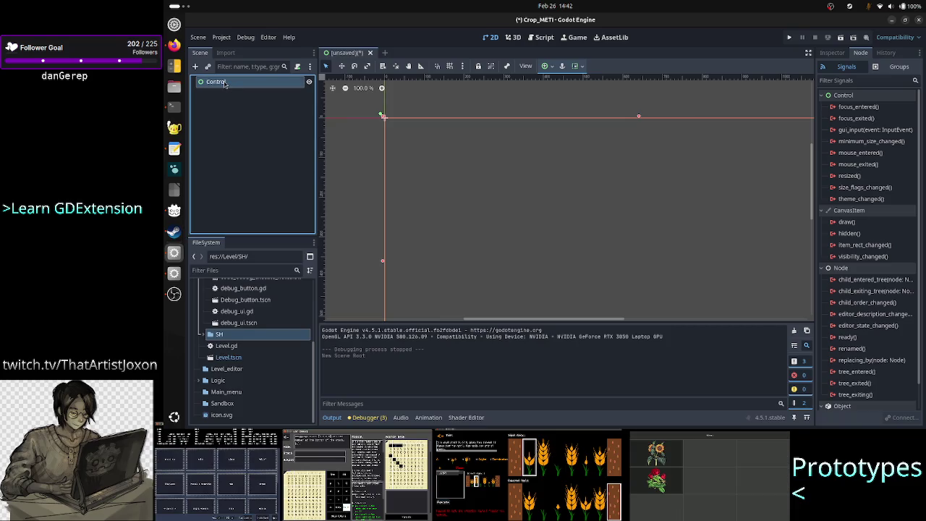
left_click(225, 118)
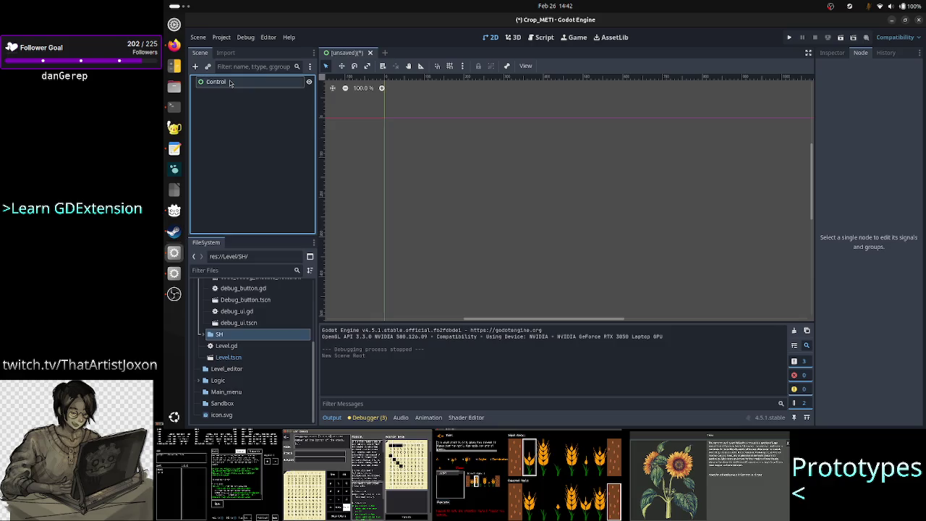